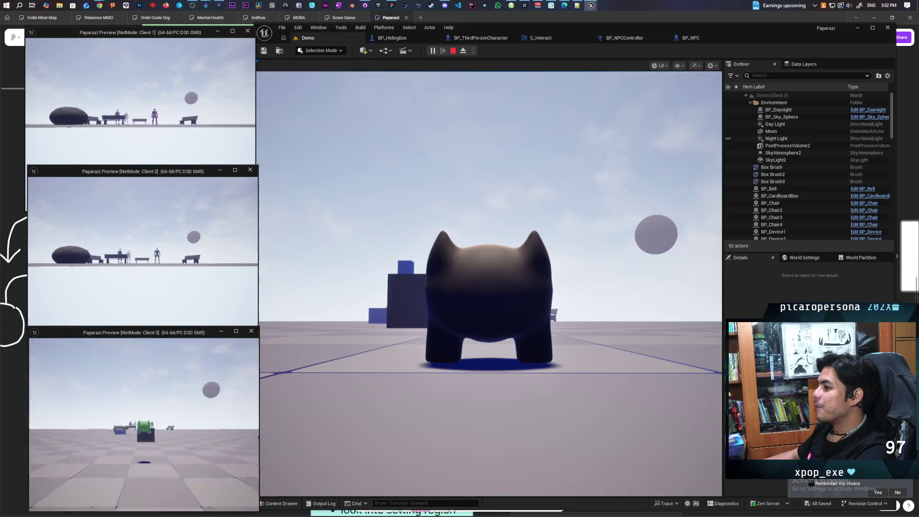
Walk the cat pawn on and off the white disc near the NPC until its red alert appears.
{"action": "left_click", "coordinate": [391, 291]}
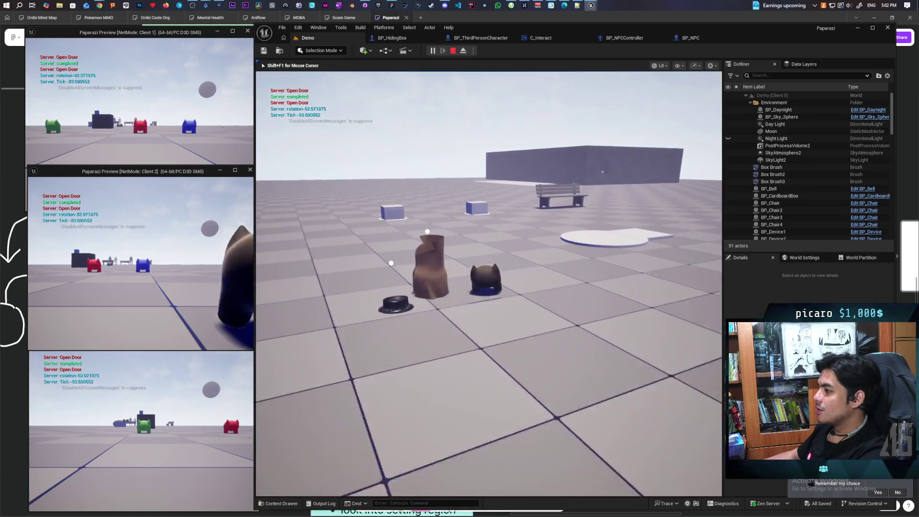
{"action": "key", "text": "w"}
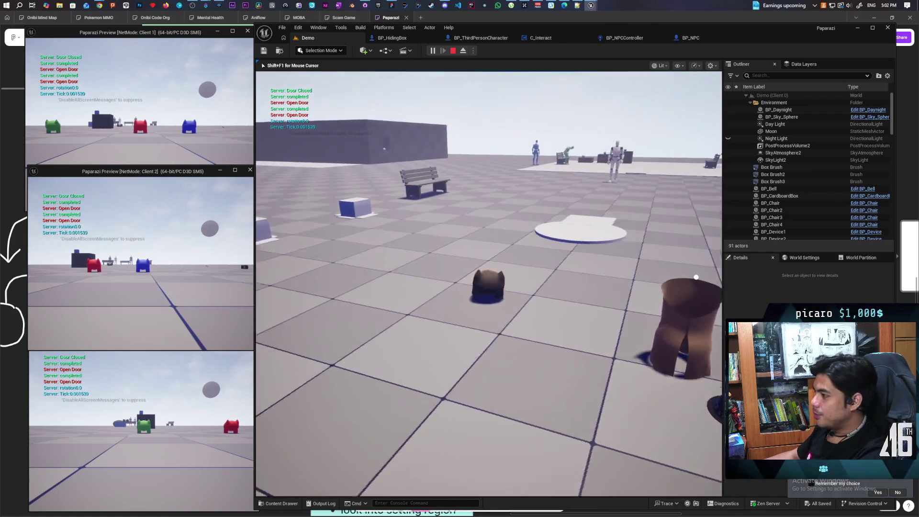
{"action": "key", "text": "w"}
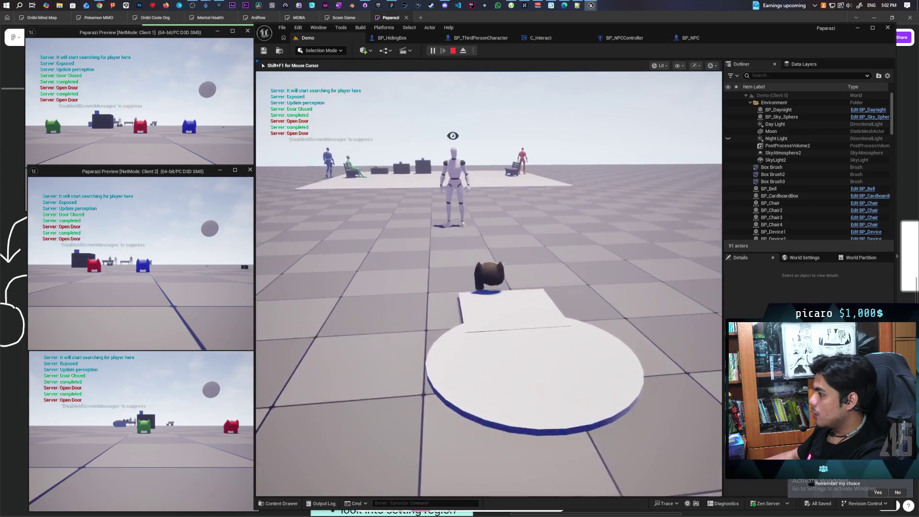
{"action": "key", "text": "s"}
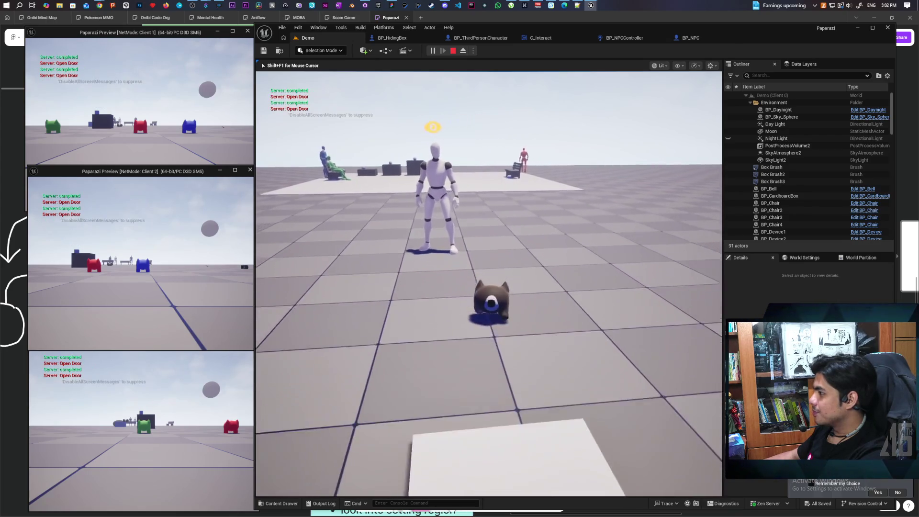
{"action": "key", "text": "w"}
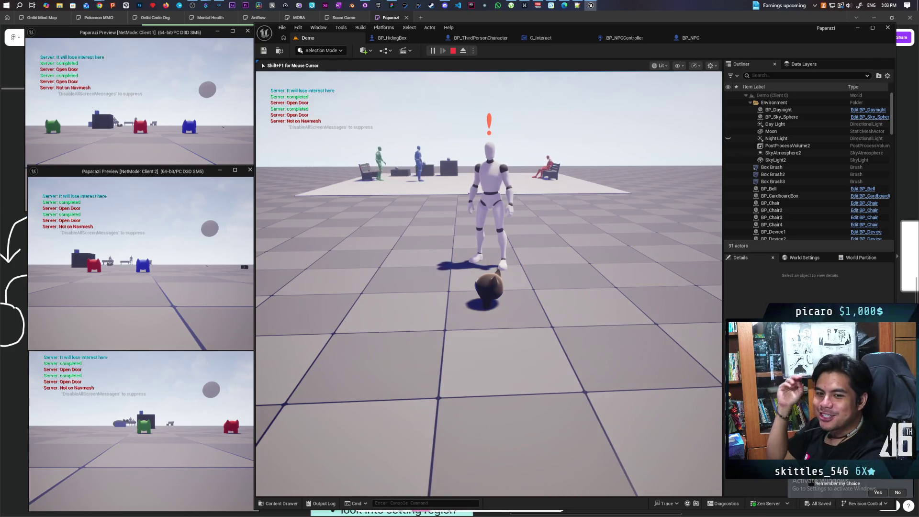
{"action": "key", "text": "s"}
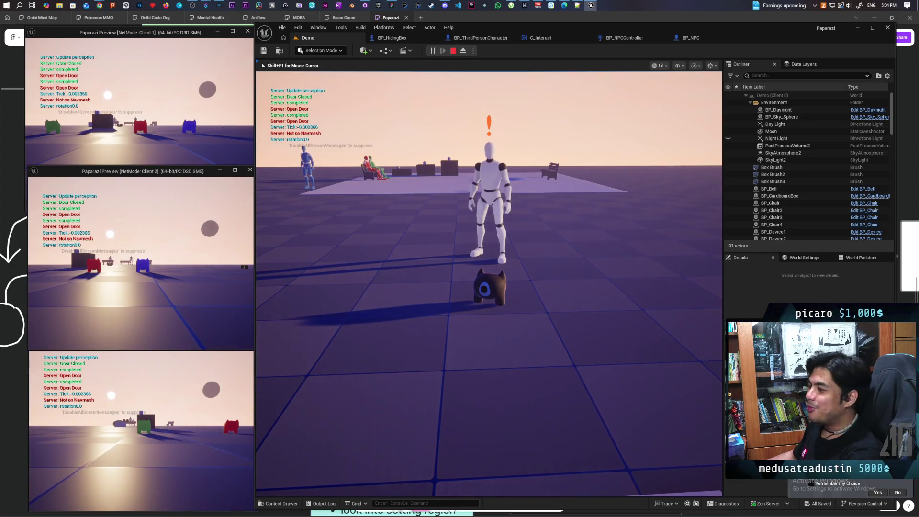
Stop the play session with Escape and bring the whiteboard back to the front.
{"action": "key", "text": "Escape"}
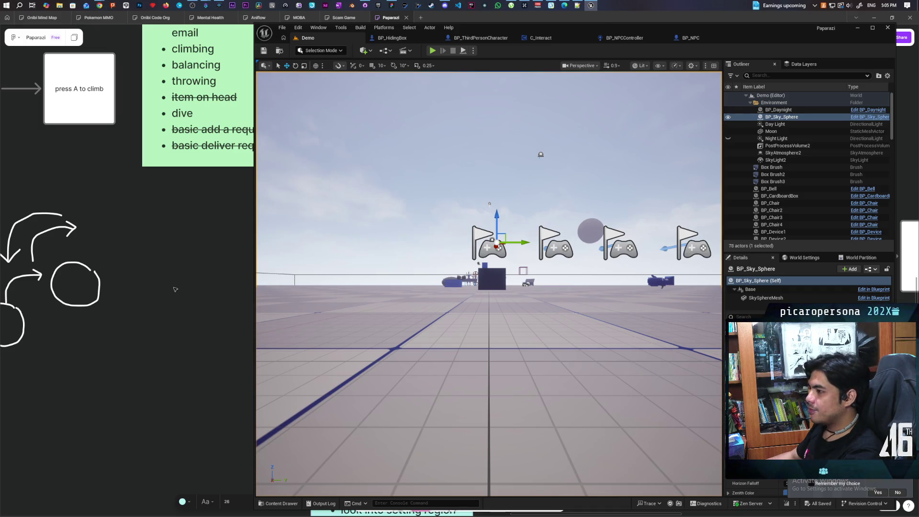
{"action": "left_click", "coordinate": [251, 247]}
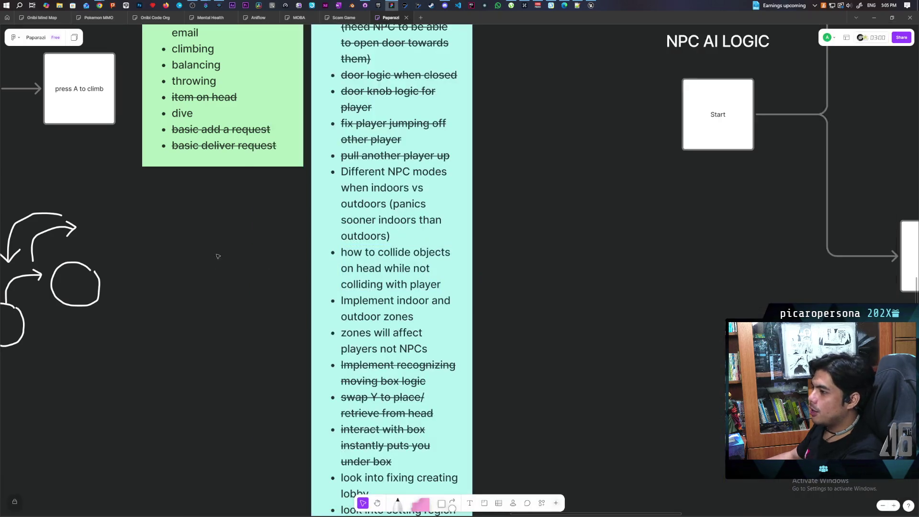
Zoom out and recentre the Paparazi board on its notes, sketches and NPC AI LOGIC flowchart.
{"action": "scroll", "coordinate": [335, 311], "scroll_direction": "up", "scroll_amount": 4}
{"action": "scroll", "coordinate": [467, 379], "scroll_direction": "down", "scroll_amount": 4}
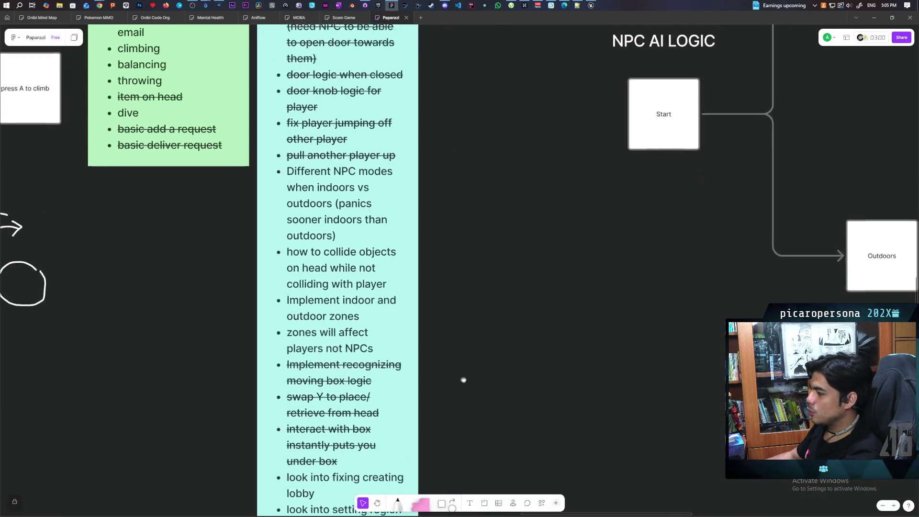
{"action": "scroll", "coordinate": [462, 242], "scroll_direction": "down", "scroll_amount": 5}
{"action": "scroll", "coordinate": [460, 243], "scroll_direction": "down", "scroll_amount": 6}
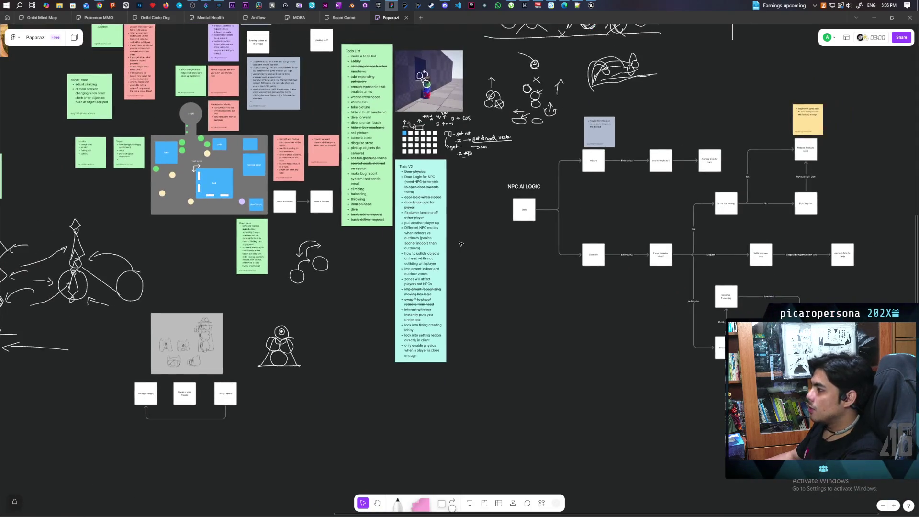
{"action": "mouse_move", "coordinate": [445, 332]}
{"action": "left_mouse_down"}
{"action": "mouse_move", "coordinate": [435, 322]}
{"action": "mouse_move", "coordinate": [426, 328]}
{"action": "mouse_move", "coordinate": [449, 383]}
{"action": "mouse_move", "coordinate": [439, 417]}
{"action": "left_mouse_up"}
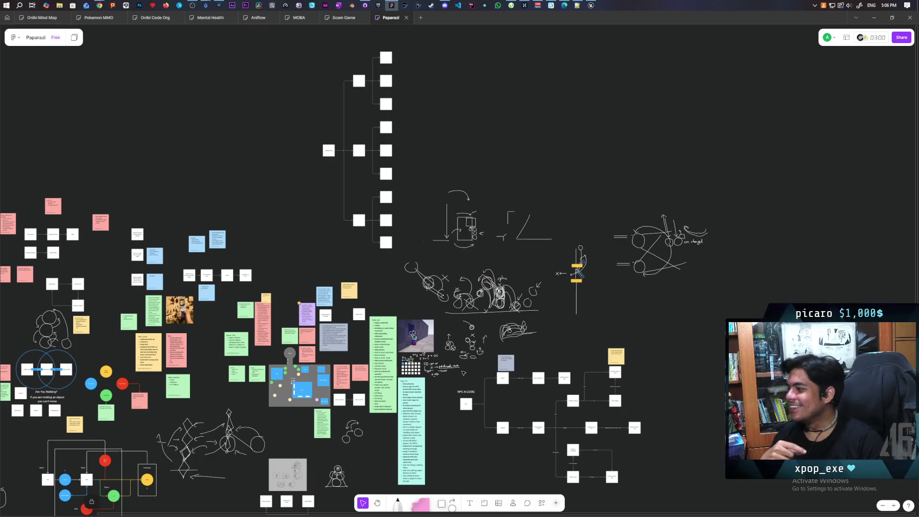
Pan and zoom onto the circles-in-a-triangle sketch, then select and deselect it.
{"action": "mouse_move", "coordinate": [458, 411]}
{"action": "left_mouse_down"}
{"action": "mouse_move", "coordinate": [518, 310]}
{"action": "mouse_move", "coordinate": [549, 221]}
{"action": "left_mouse_up"}
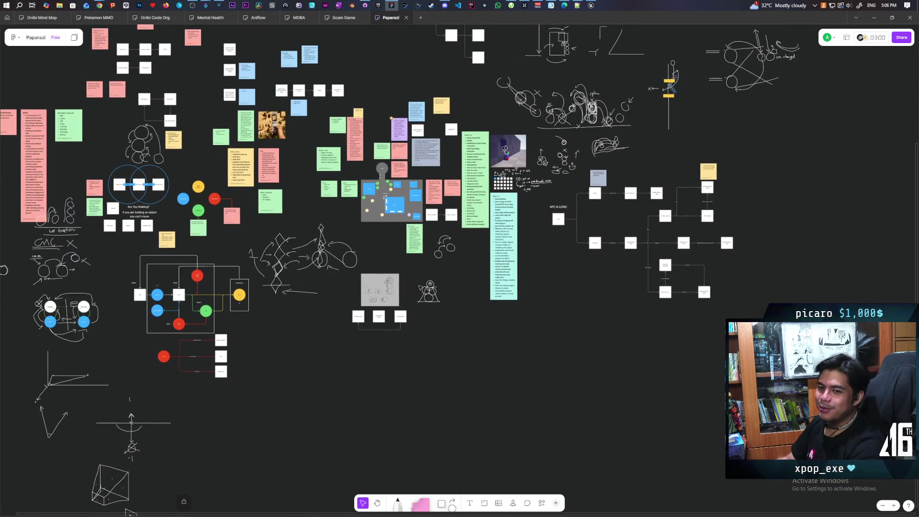
{"action": "scroll", "coordinate": [430, 293], "scroll_direction": "up", "scroll_amount": 15}
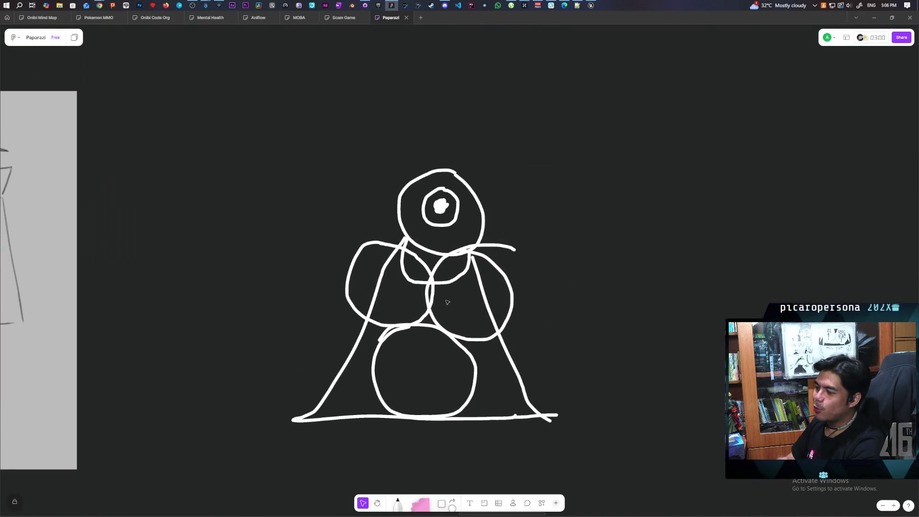
{"action": "left_click_drag", "start_coordinate": [232, 172], "coordinate": [594, 451]}
{"action": "left_click", "coordinate": [636, 445]}
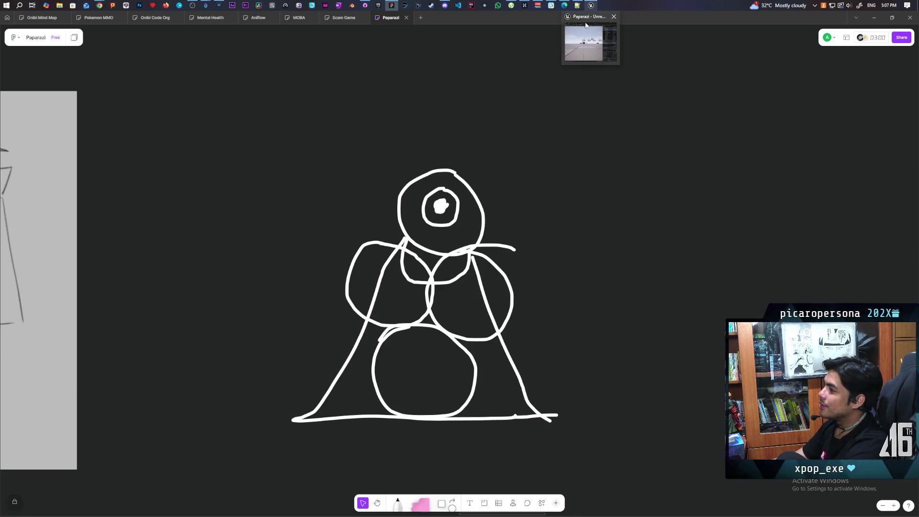
Bring Unreal forward and move the viewport camera toward the bench and dome.
{"action": "left_click", "coordinate": [590, 5]}
{"action": "key", "text": "s"}
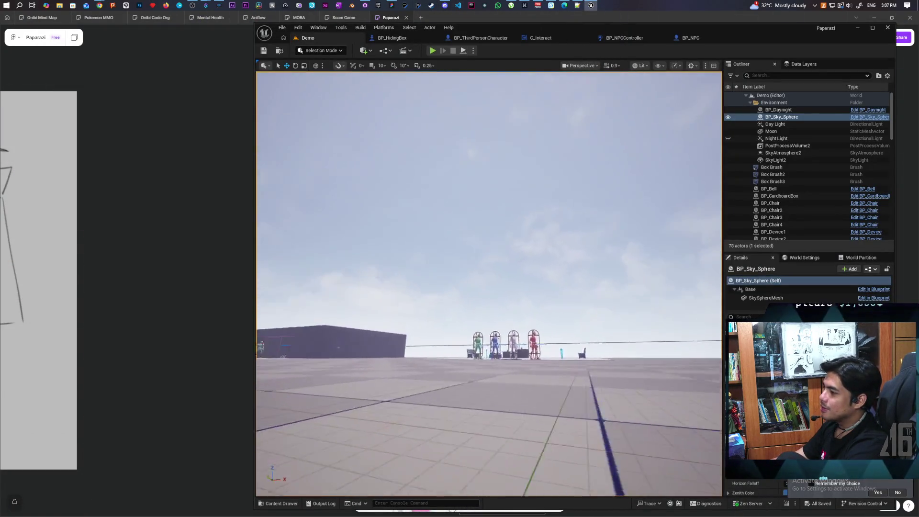
{"action": "left_click_drag", "start_coordinate": [488, 287], "coordinate": [383, 287]}
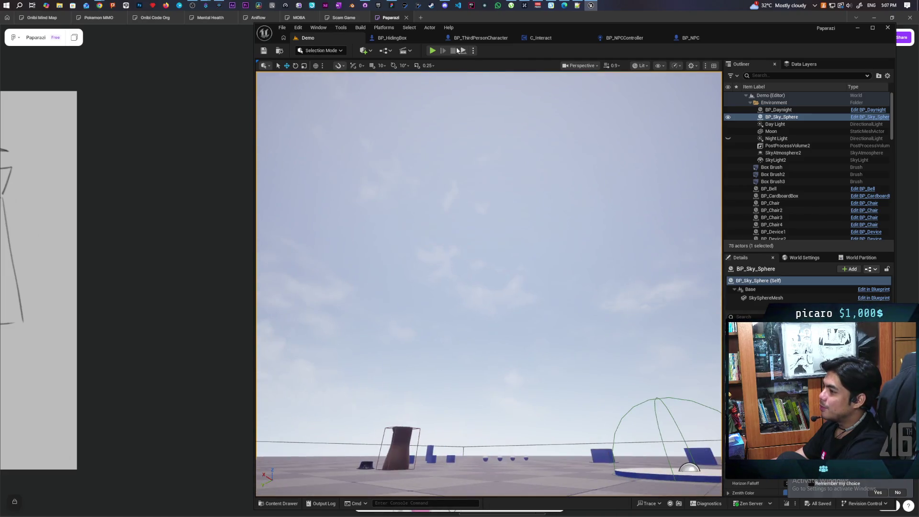
Play a multiplayer session walking the black creature beside the red and green ones, then stop.
{"action": "key", "text": "alt+p"}
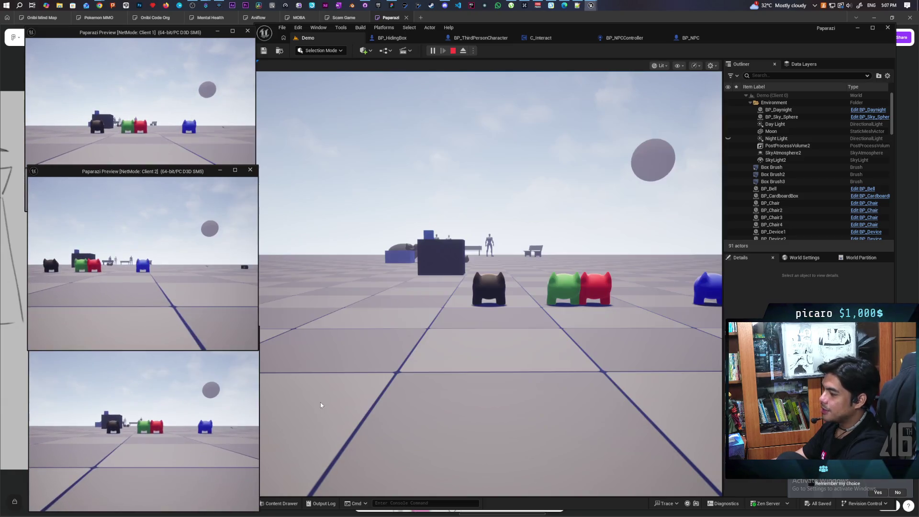
{"action": "left_click", "coordinate": [320, 402]}
{"action": "key", "text": "w"}
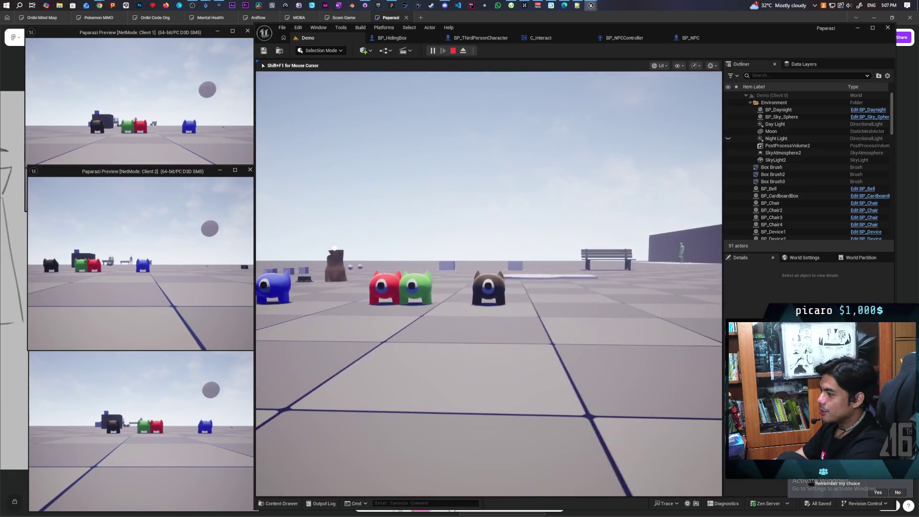
{"action": "key", "text": "w"}
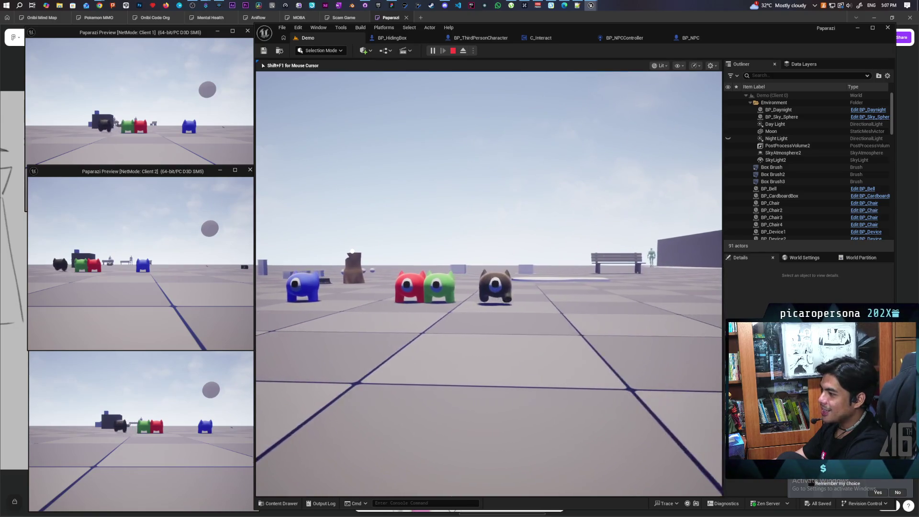
{"action": "key", "text": "w"}
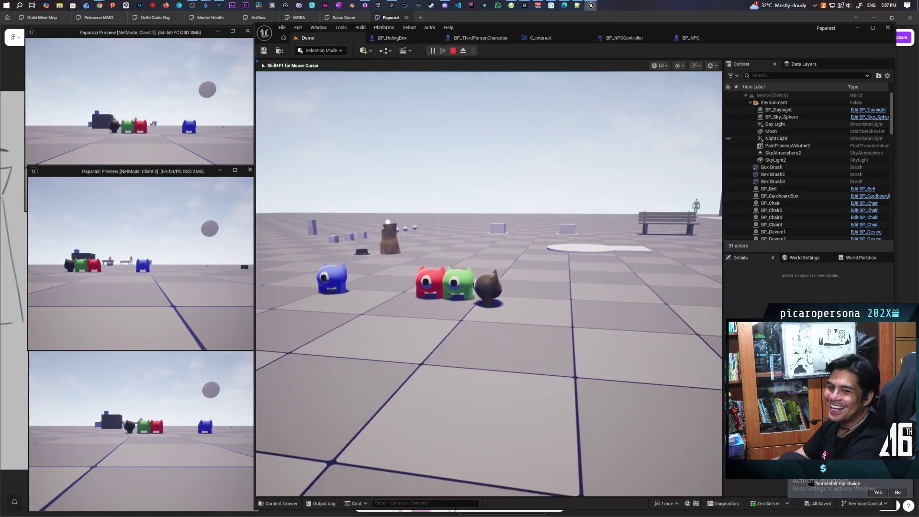
{"action": "key", "text": "w"}
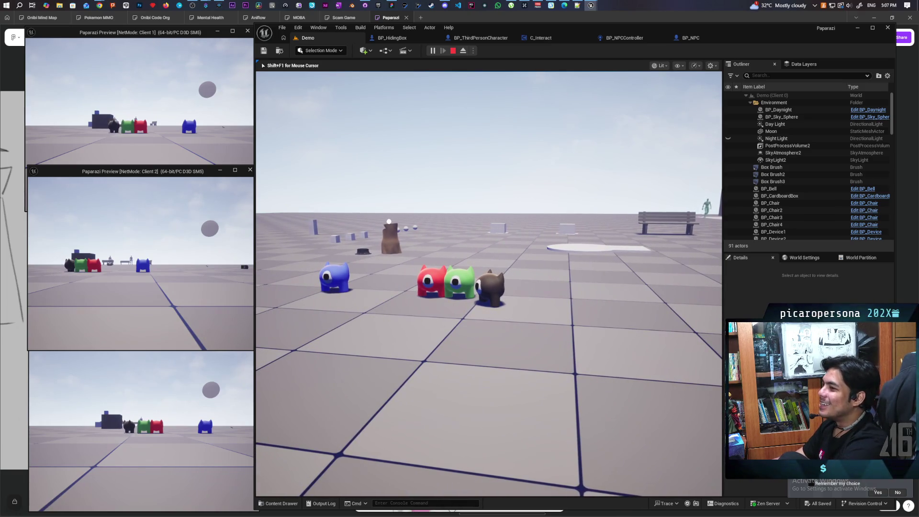
{"action": "key", "text": "Escape"}
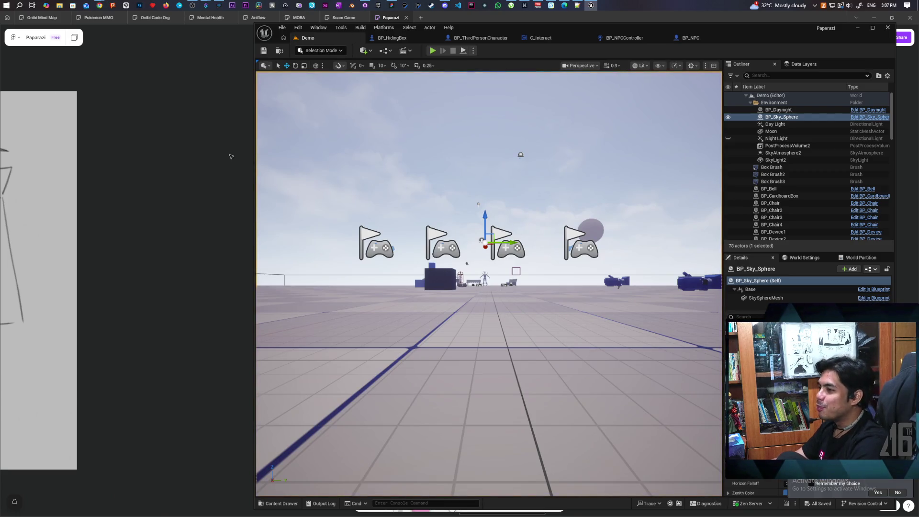
{"action": "left_click", "coordinate": [230, 156]}
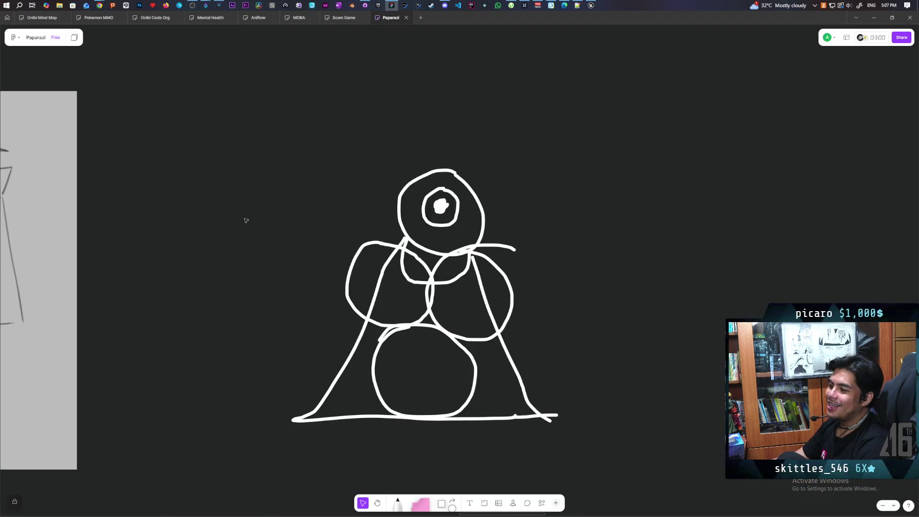
{"action": "mouse_move", "coordinate": [172, 120]}
{"action": "left_mouse_down"}
{"action": "mouse_move", "coordinate": [561, 397]}
{"action": "mouse_move", "coordinate": [600, 440]}
{"action": "left_mouse_up"}
{"action": "left_click", "coordinate": [634, 436]}
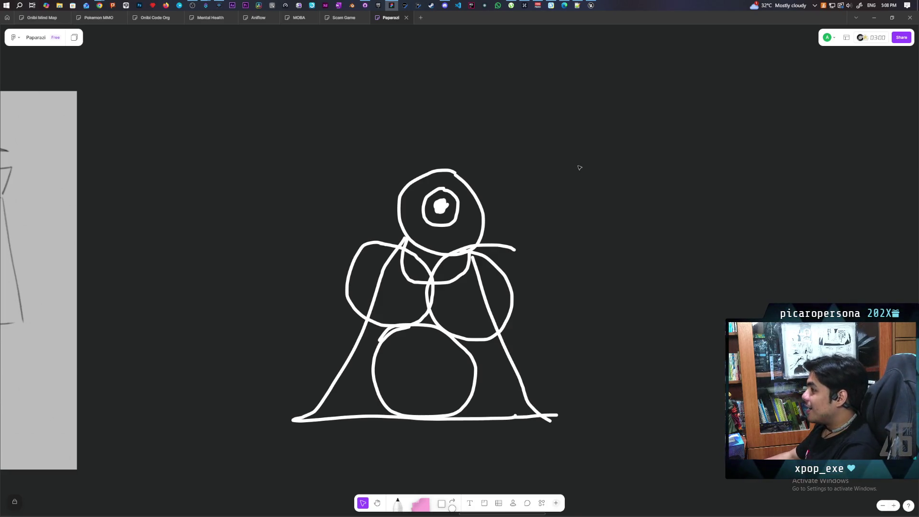
{"action": "scroll", "coordinate": [579, 167], "scroll_direction": "down", "scroll_amount": 10}
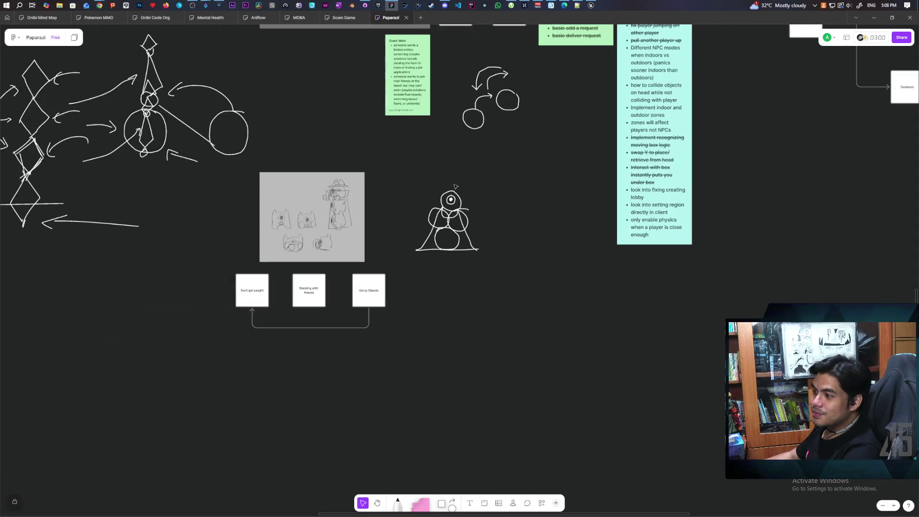
{"action": "scroll", "coordinate": [455, 186], "scroll_direction": "left", "scroll_amount": 5}
{"action": "scroll", "coordinate": [455, 187], "scroll_direction": "up", "scroll_amount": 2}
{"action": "scroll", "coordinate": [514, 242], "scroll_direction": "up", "scroll_amount": 3}
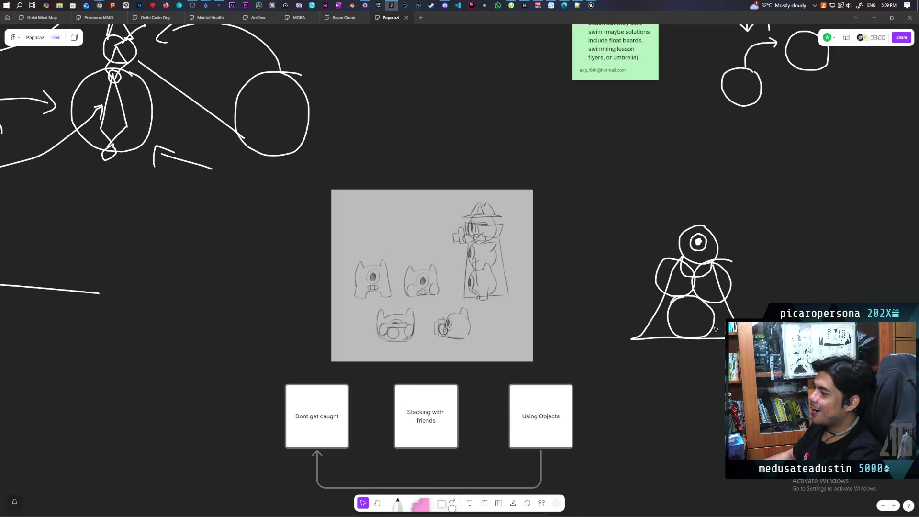
{"action": "left_click", "coordinate": [588, 5]}
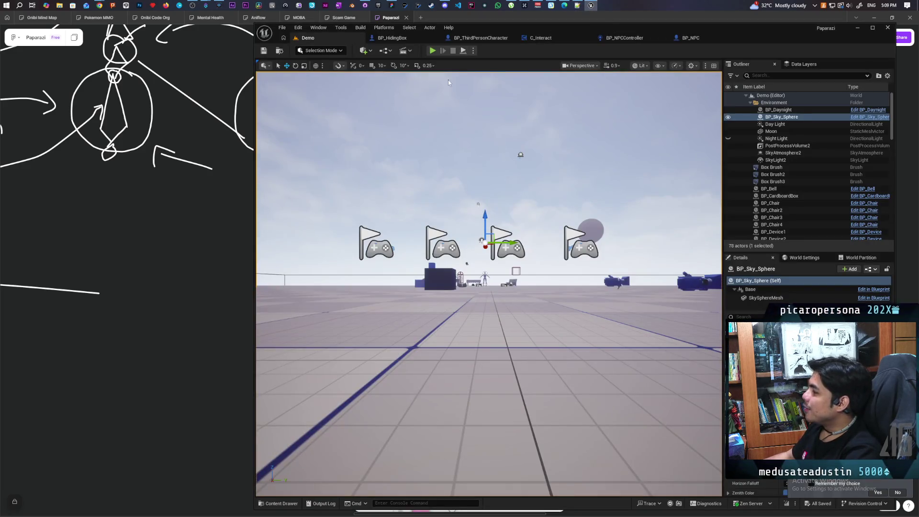
{"action": "left_click", "coordinate": [216, 258]}
{"action": "scroll", "coordinate": [217, 257], "scroll_direction": "down", "scroll_amount": 2}
{"action": "scroll", "coordinate": [244, 214], "scroll_direction": "right", "scroll_amount": 5}
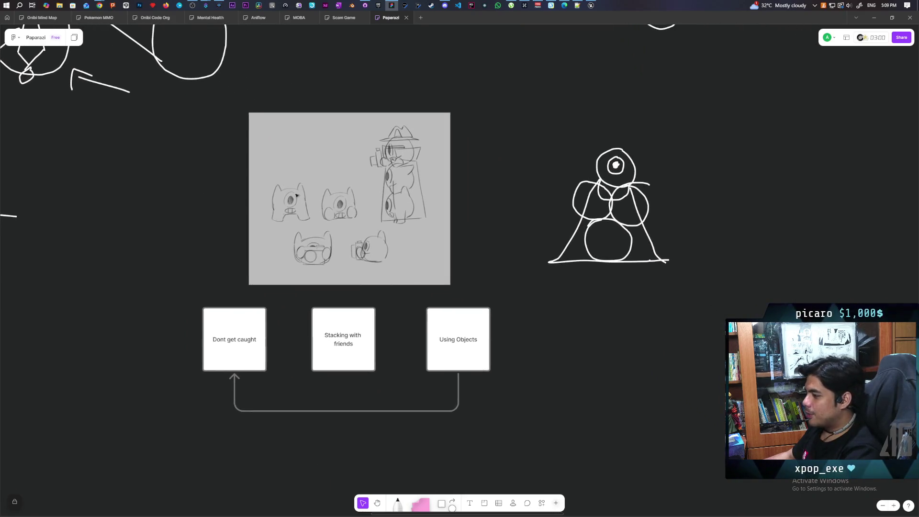
{"action": "scroll", "coordinate": [259, 225], "scroll_direction": "up", "scroll_amount": 5}
{"action": "scroll", "coordinate": [280, 234], "scroll_direction": "right", "scroll_amount": 5}
{"action": "scroll", "coordinate": [280, 234], "scroll_direction": "up", "scroll_amount": 1}
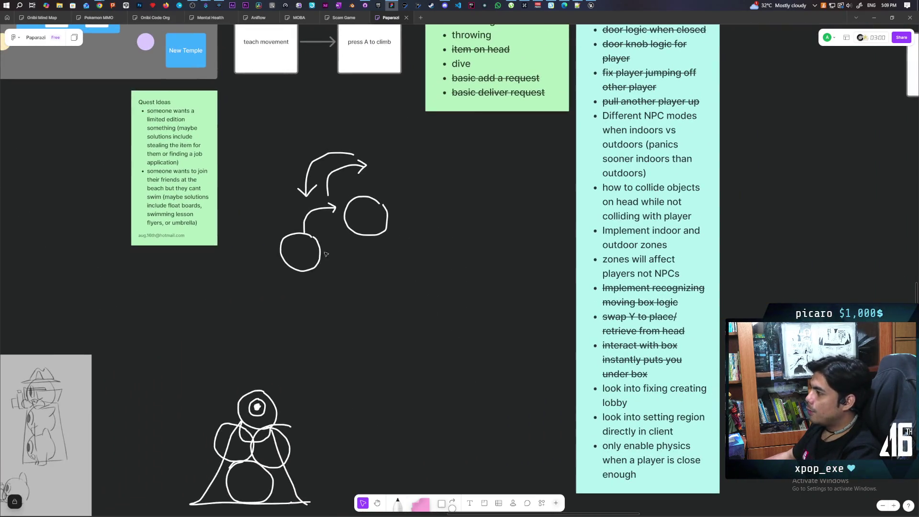
{"action": "scroll", "coordinate": [252, 236], "scroll_direction": "right", "scroll_amount": 3}
{"action": "scroll", "coordinate": [252, 235], "scroll_direction": "down", "scroll_amount": 1}
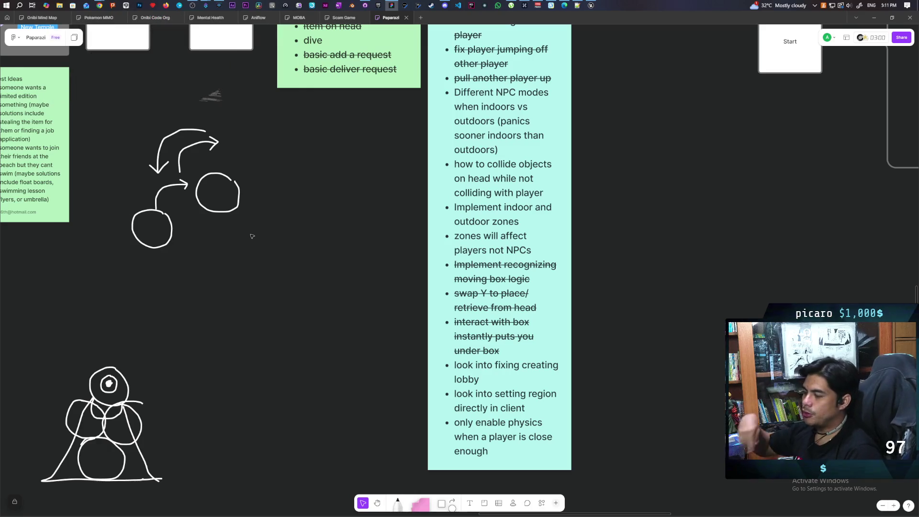
{"action": "scroll", "coordinate": [336, 269], "scroll_direction": "down", "scroll_amount": 5}
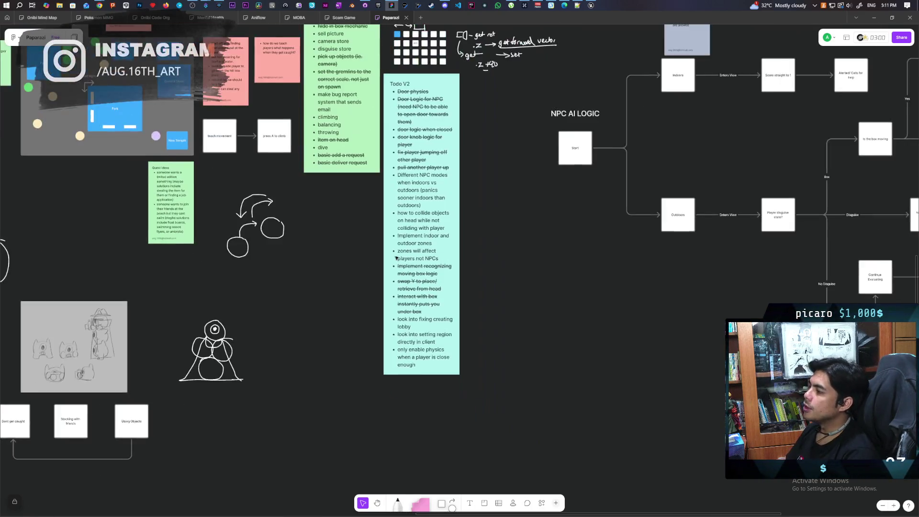
{"action": "scroll", "coordinate": [572, 244], "scroll_direction": "up", "scroll_amount": 5}
{"action": "scroll", "coordinate": [572, 245], "scroll_direction": "down", "scroll_amount": 5}
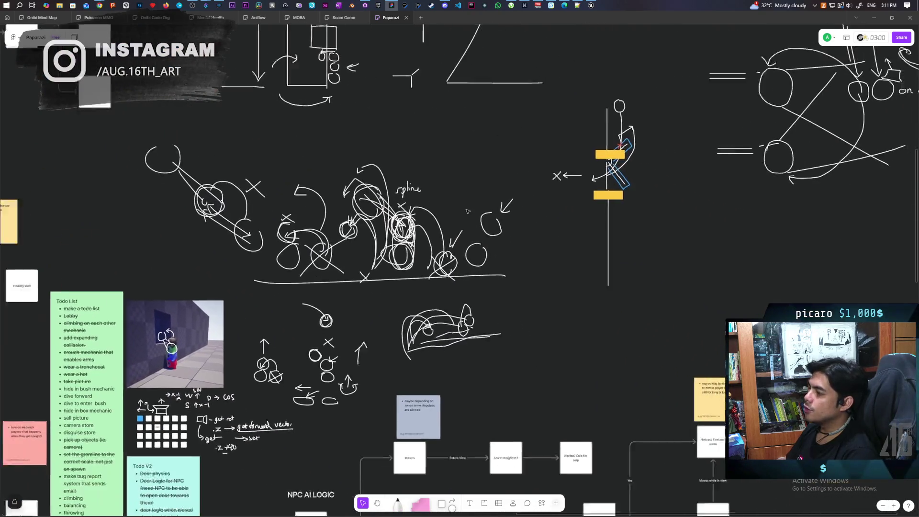
{"action": "scroll", "coordinate": [518, 396], "scroll_direction": "up", "scroll_amount": 3}
{"action": "scroll", "coordinate": [518, 396], "scroll_direction": "down", "scroll_amount": 3}
{"action": "scroll", "coordinate": [446, 286], "scroll_direction": "up", "scroll_amount": 5}
{"action": "scroll", "coordinate": [593, 313], "scroll_direction": "down", "scroll_amount": 2}
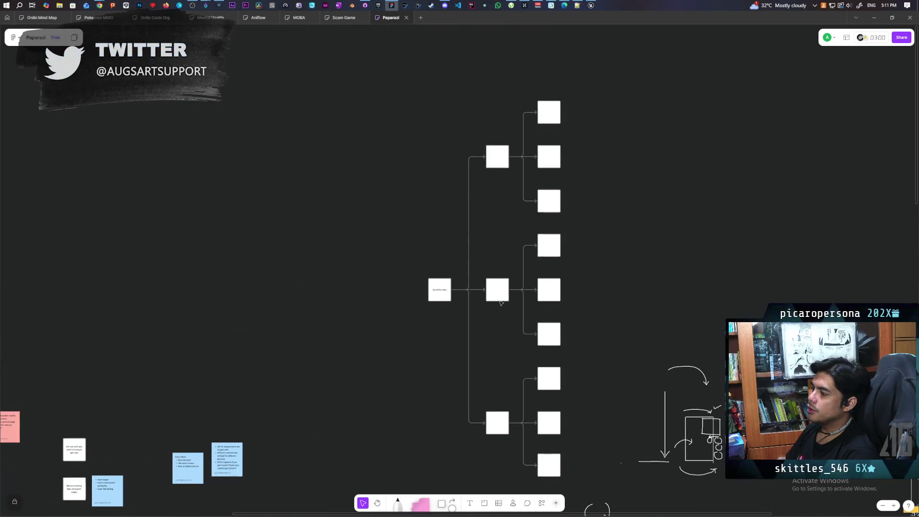
{"action": "left_click_drag", "start_coordinate": [413, 271], "coordinate": [445, 322]}
{"action": "left_click", "coordinate": [415, 262]}
{"action": "left_click_drag", "start_coordinate": [409, 257], "coordinate": [450, 329]}
{"action": "left_click", "coordinate": [498, 154]}
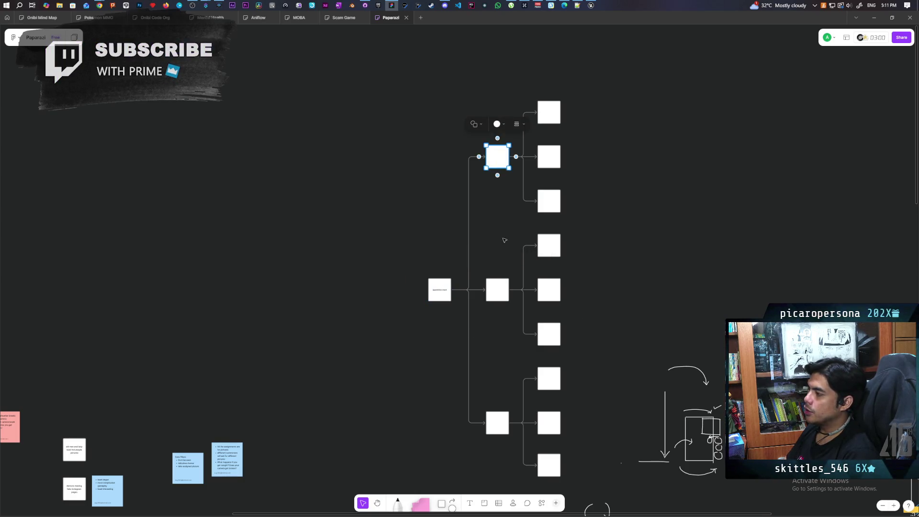
{"action": "left_click", "coordinate": [549, 111]}
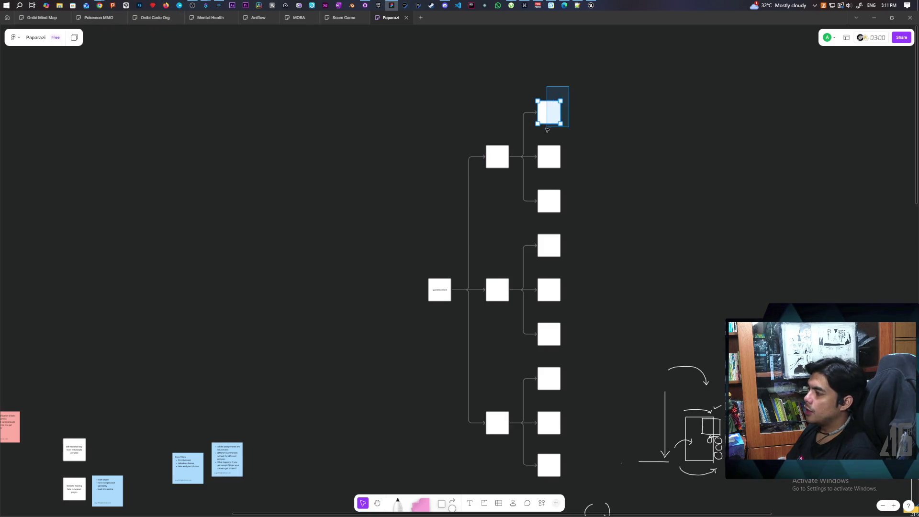
{"action": "left_click_drag", "start_coordinate": [584, 275], "coordinate": [566, 238]}
{"action": "scroll", "coordinate": [567, 238], "scroll_direction": "down", "scroll_amount": 1}
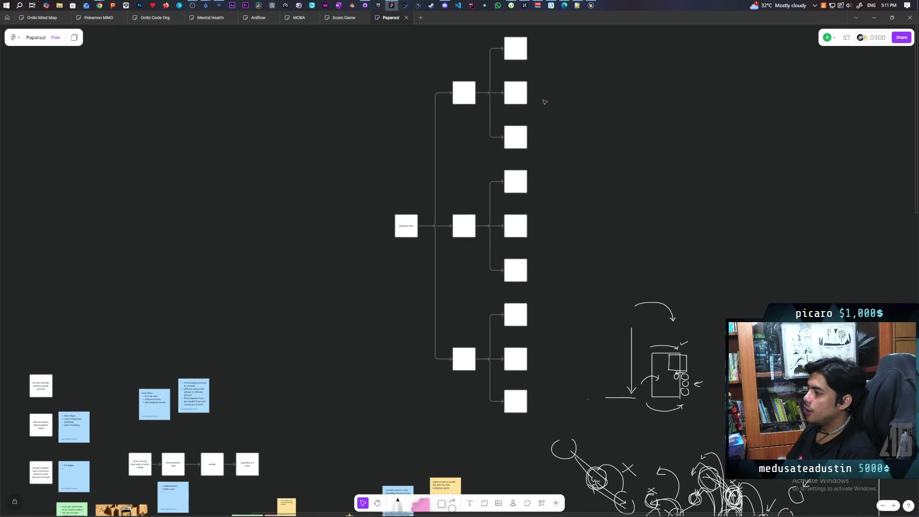
{"action": "scroll", "coordinate": [574, 144], "scroll_direction": "up", "scroll_amount": 3}
{"action": "mouse_move", "coordinate": [565, 83]}
{"action": "left_mouse_down"}
{"action": "mouse_move", "coordinate": [563, 348]}
{"action": "mouse_move", "coordinate": [519, 473]}
{"action": "left_mouse_up"}
{"action": "left_click", "coordinate": [406, 287]}
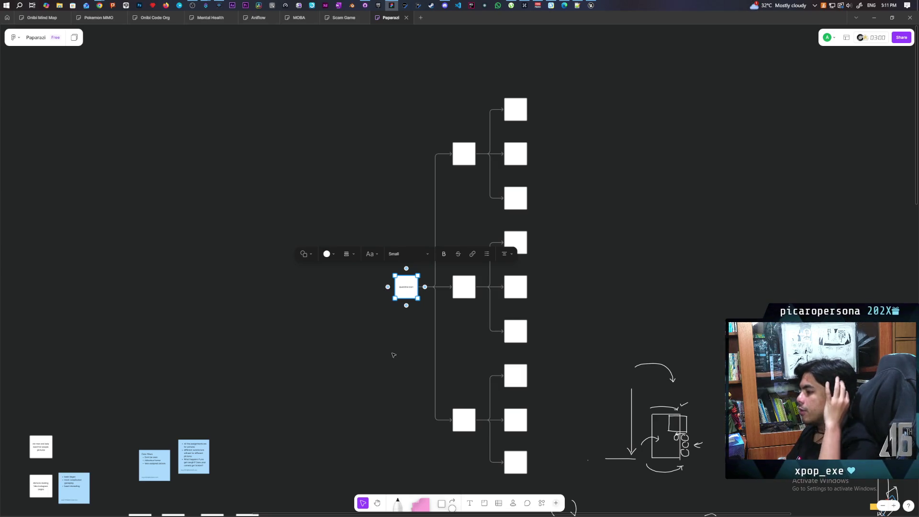
{"action": "scroll", "coordinate": [406, 347], "scroll_direction": "down", "scroll_amount": 3}
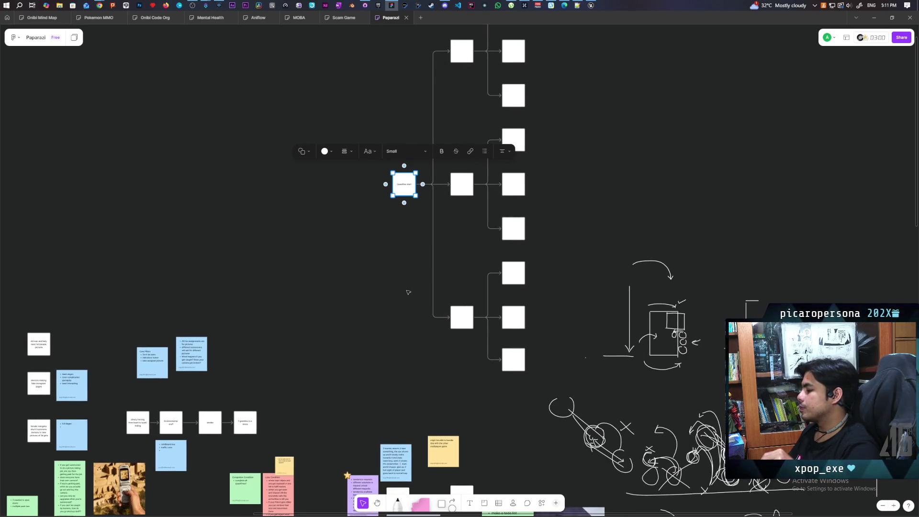
{"action": "scroll", "coordinate": [458, 192], "scroll_direction": "up", "scroll_amount": 2}
{"action": "left_click_drag", "start_coordinate": [323, 55], "coordinate": [527, 432]}
{"action": "left_click", "coordinate": [528, 431]}
{"action": "scroll", "coordinate": [539, 408], "scroll_direction": "down", "scroll_amount": 10}
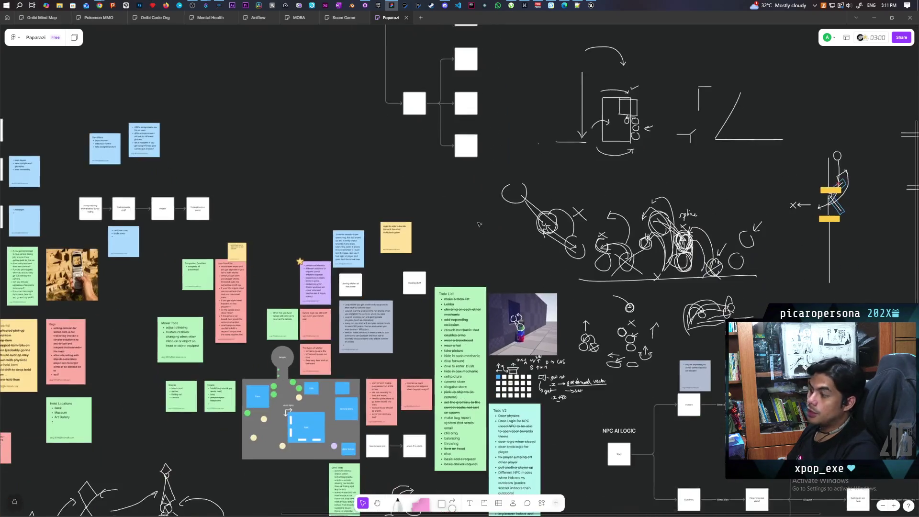
{"action": "scroll", "coordinate": [526, 358], "scroll_direction": "down", "scroll_amount": 3}
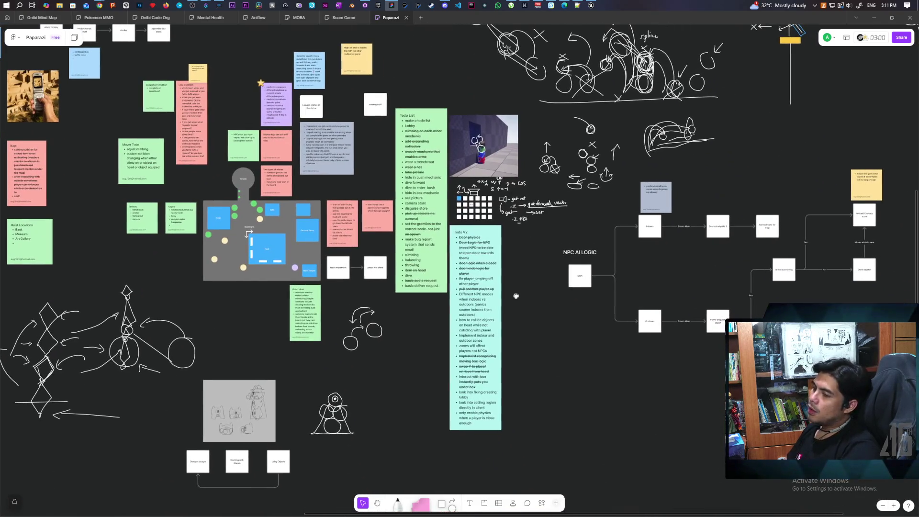
{"action": "scroll", "coordinate": [515, 295], "scroll_direction": "up", "scroll_amount": 1}
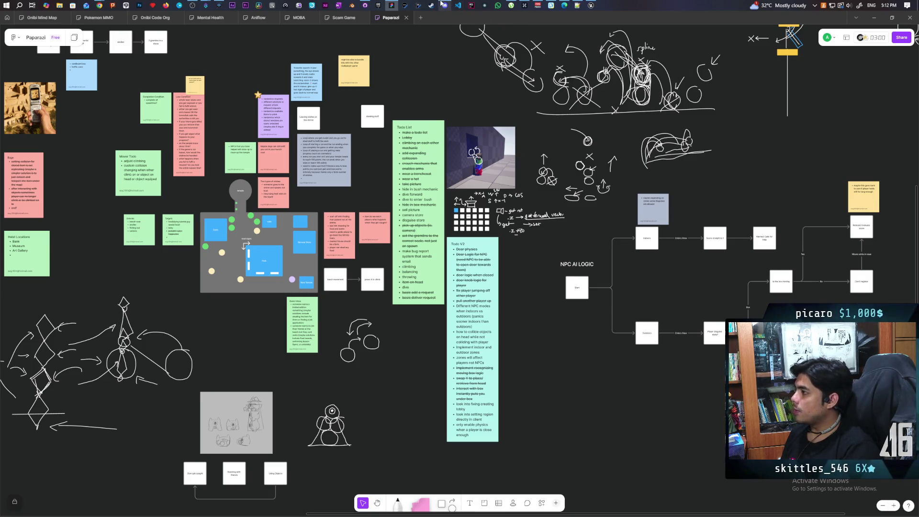
{"action": "mouse_move", "coordinate": [442, 4]}
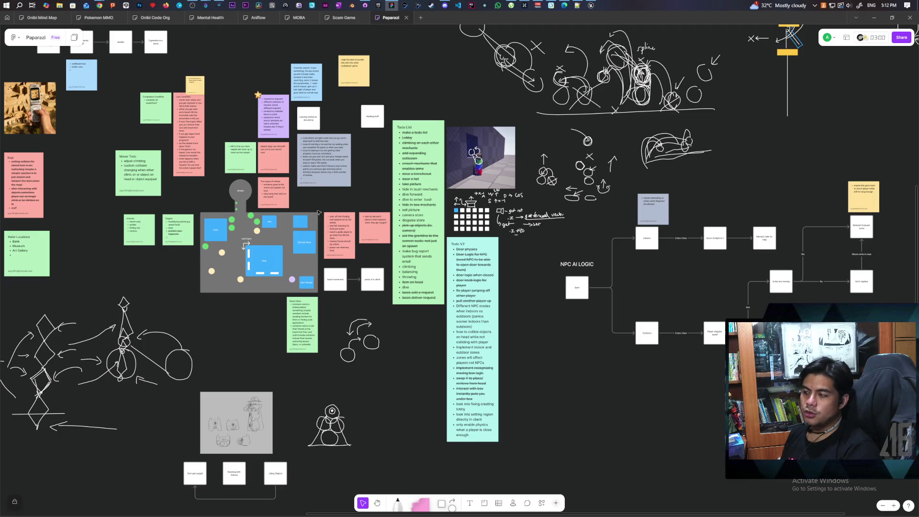
Nudge the view slightly to keep the whole Paparazi board in sight.
{"action": "mouse_move", "coordinate": [378, 361]}
{"action": "left_mouse_down"}
{"action": "mouse_move", "coordinate": [383, 188]}
{"action": "mouse_move", "coordinate": [408, 359]}
{"action": "left_mouse_up"}
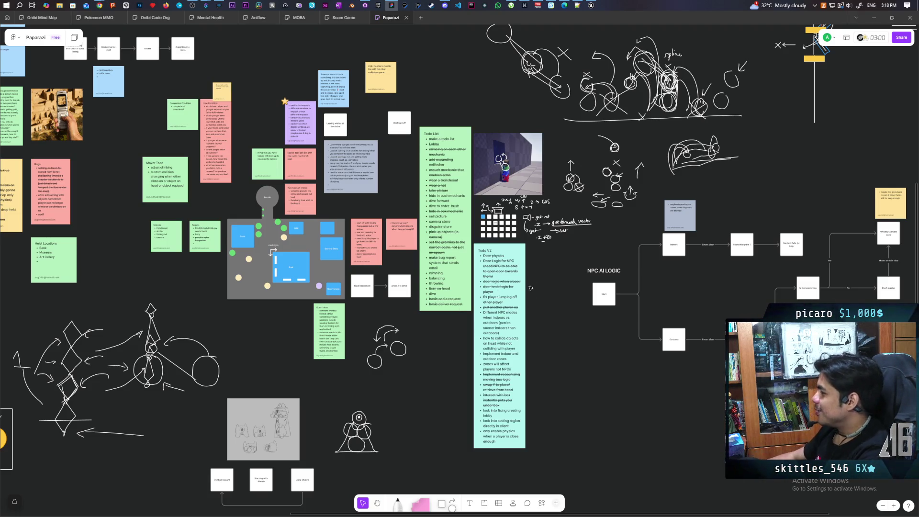
Zoom in and centre the green Todo List and Todo V2, then start editing the dive item.
{"action": "scroll", "coordinate": [629, 249], "scroll_direction": "up", "scroll_amount": 1}
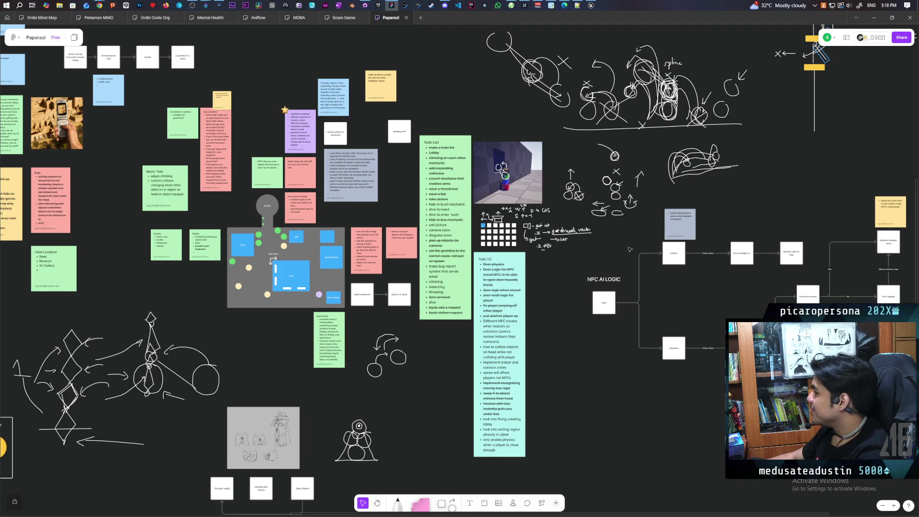
{"action": "scroll", "coordinate": [601, 235], "scroll_direction": "up", "scroll_amount": 5}
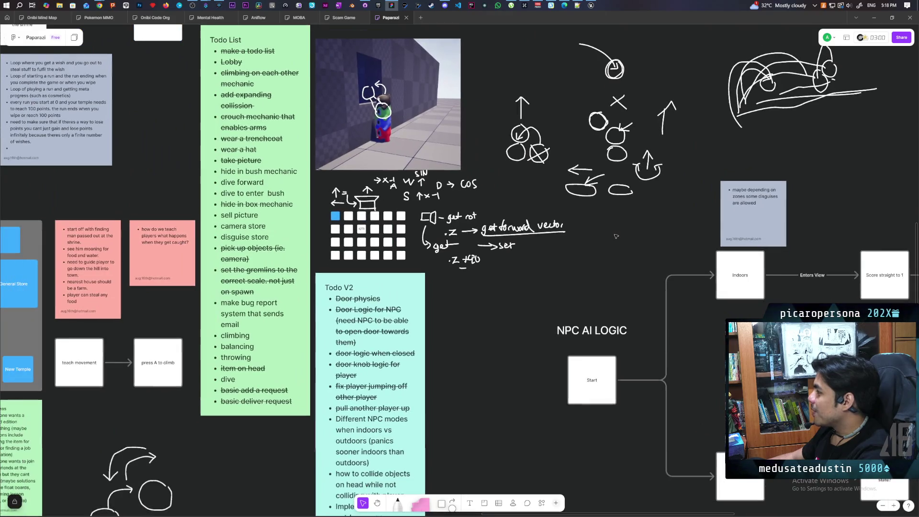
{"action": "mouse_move", "coordinate": [615, 235]}
{"action": "left_mouse_down"}
{"action": "mouse_move", "coordinate": [573, 203]}
{"action": "mouse_move", "coordinate": [554, 126]}
{"action": "mouse_move", "coordinate": [671, 66]}
{"action": "mouse_move", "coordinate": [592, 61]}
{"action": "mouse_move", "coordinate": [496, 237]}
{"action": "mouse_move", "coordinate": [544, 322]}
{"action": "left_mouse_up"}
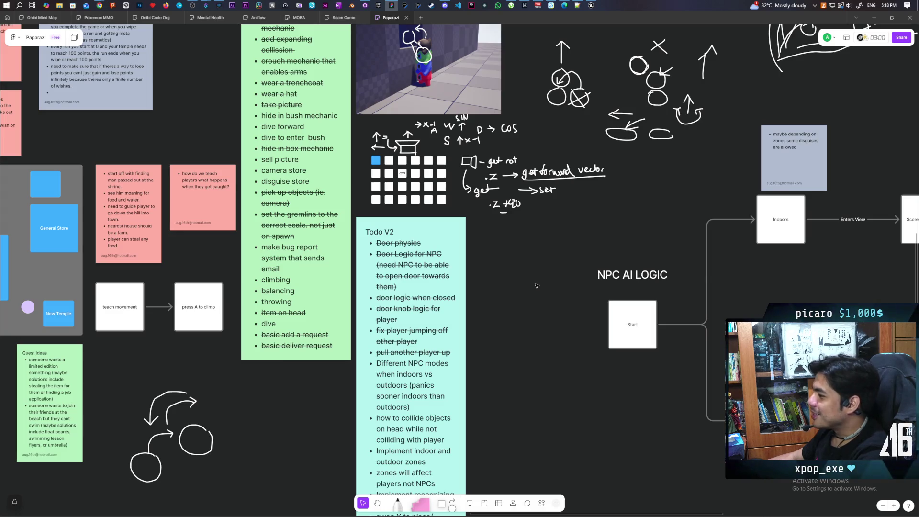
{"action": "left_click_drag", "start_coordinate": [550, 303], "coordinate": [619, 316]}
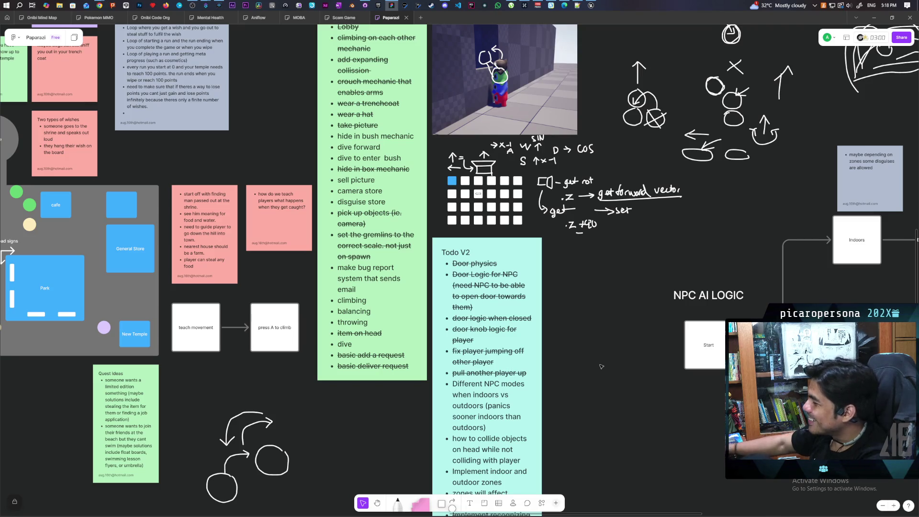
{"action": "double_click", "coordinate": [345, 344]}
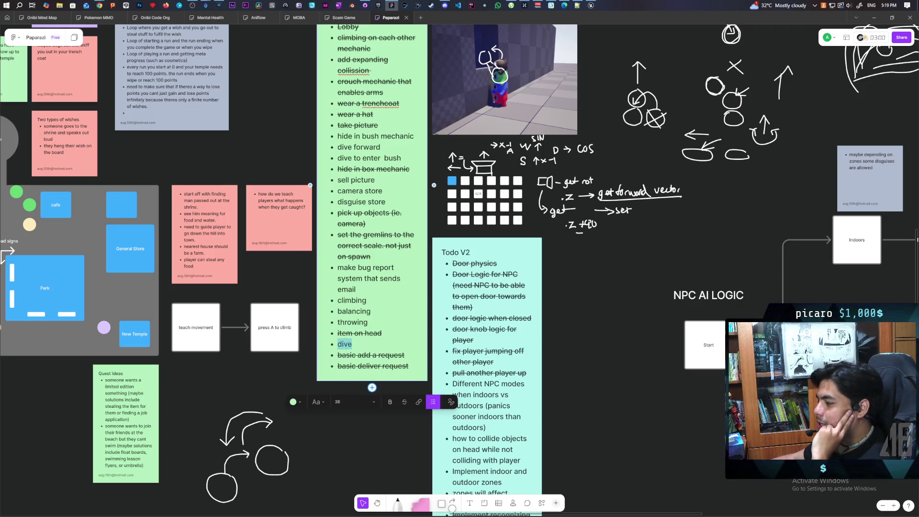
{"action": "double_click", "coordinate": [353, 322]}
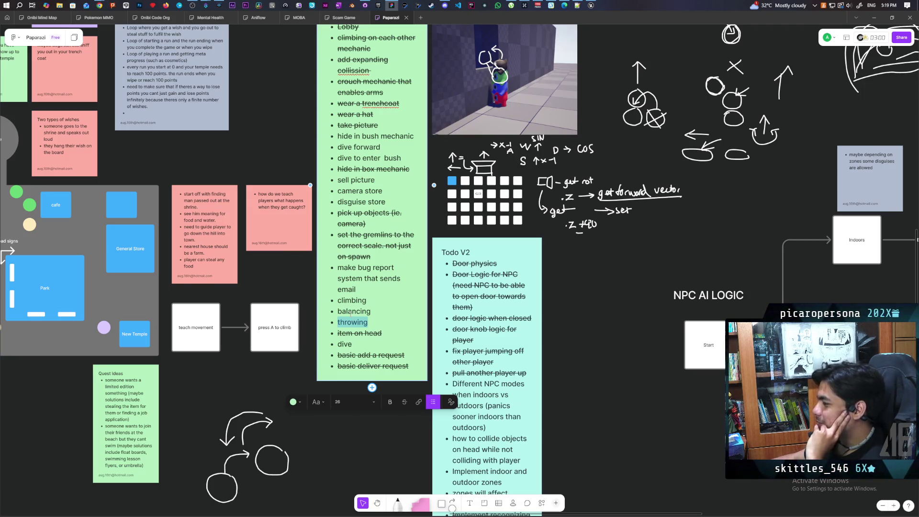
{"action": "double_click", "coordinate": [350, 312]}
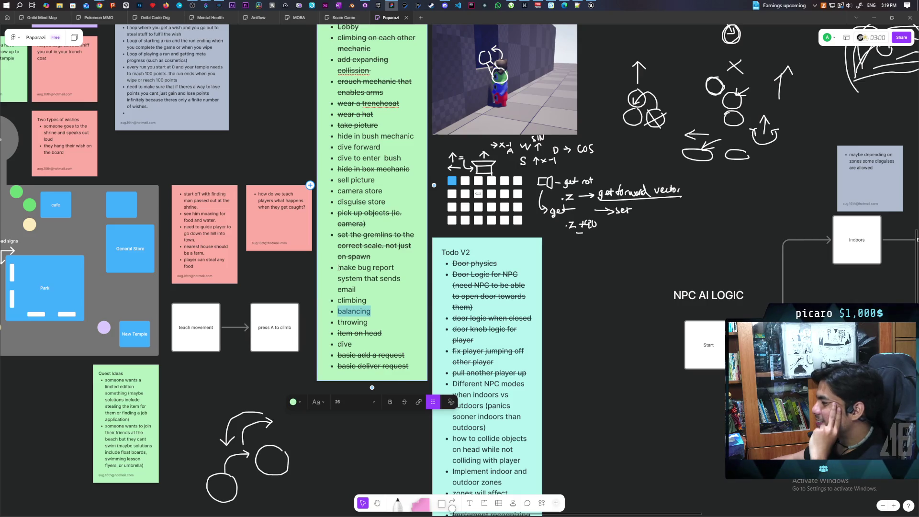
{"action": "left_click_drag", "start_coordinate": [338, 268], "coordinate": [360, 288]}
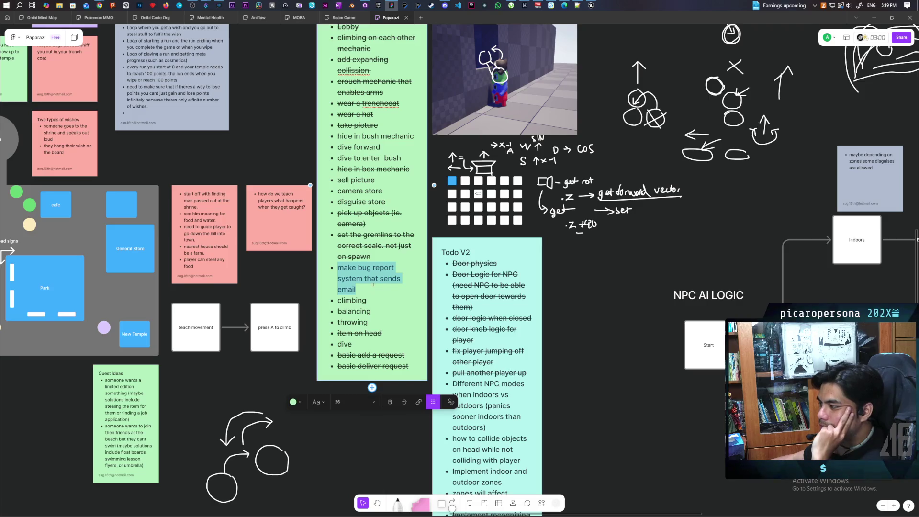
{"action": "left_click", "coordinate": [356, 278]}
{"action": "left_click_drag", "start_coordinate": [358, 289], "coordinate": [337, 267]}
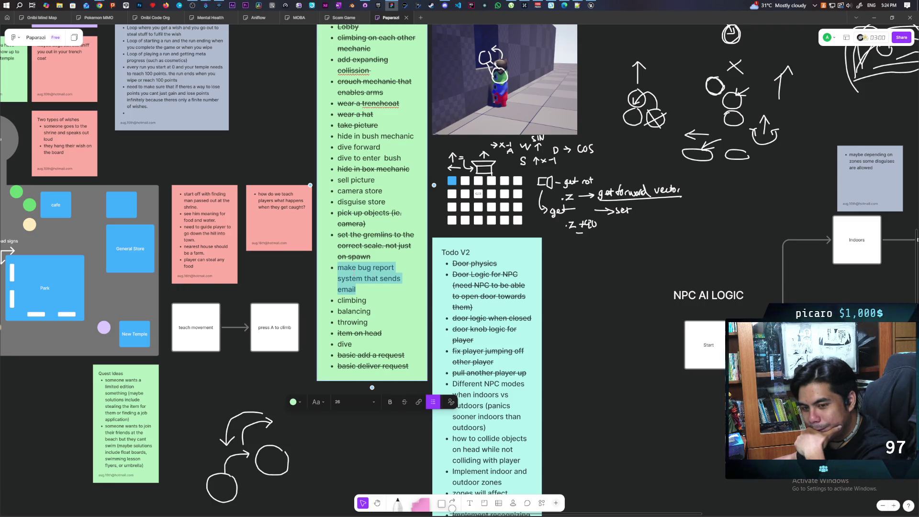
Create a new level named TestHTML in the Content/Aug folder.
{"action": "left_click", "coordinate": [591, 6]}
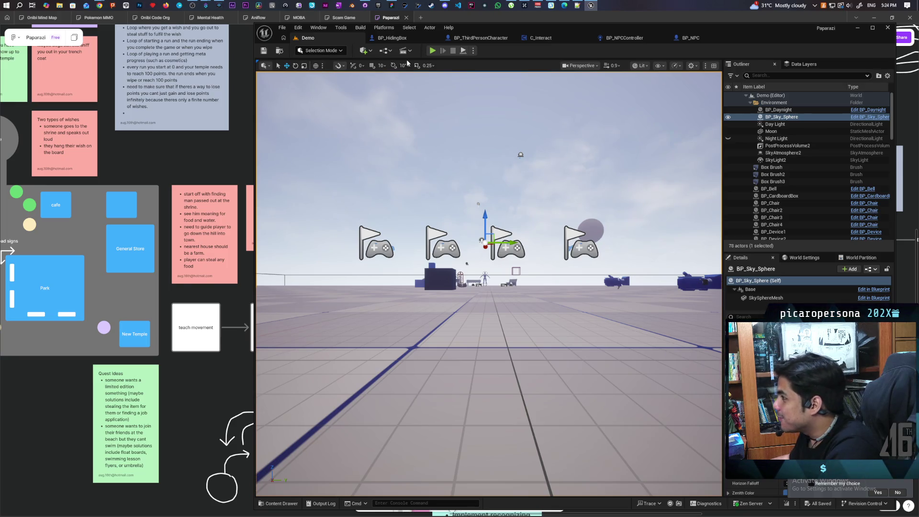
{"action": "left_click", "coordinate": [279, 502]}
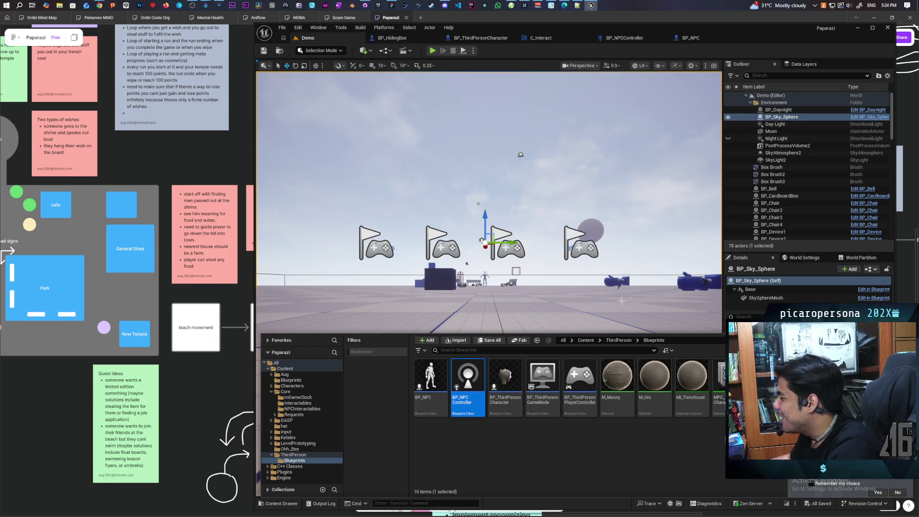
{"action": "left_click", "coordinate": [585, 340]}
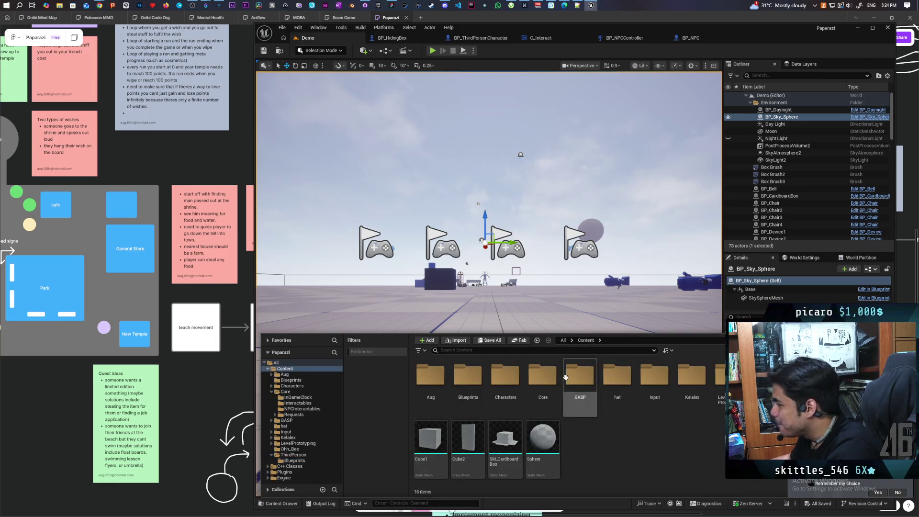
{"action": "double_click", "coordinate": [431, 375]}
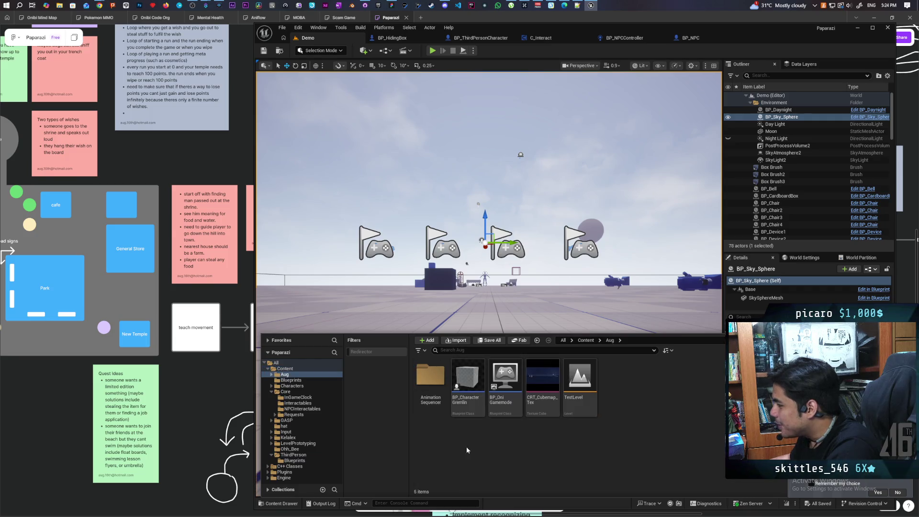
{"action": "right_click", "coordinate": [491, 446]}
{"action": "left_click", "coordinate": [530, 226]}
{"action": "type", "text": "Te"}
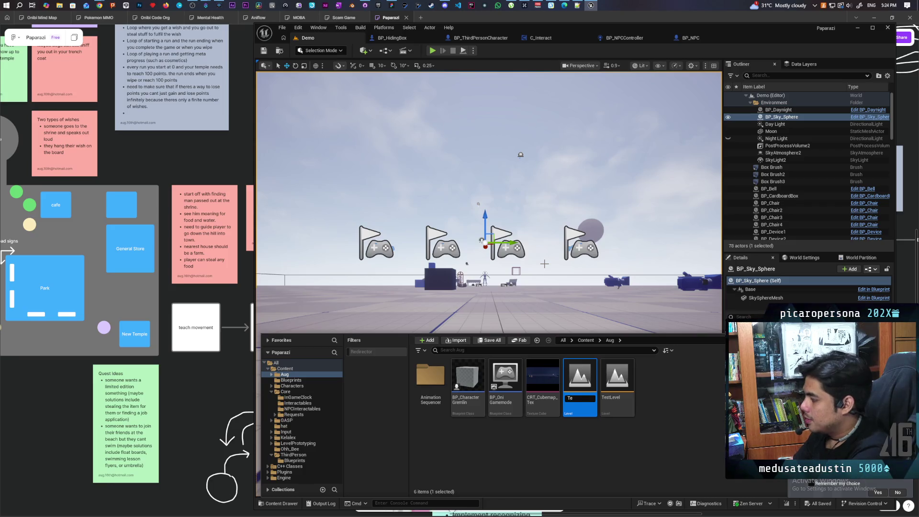
{"action": "type", "text": "st"}
{"action": "key", "text": "BackSpace"}
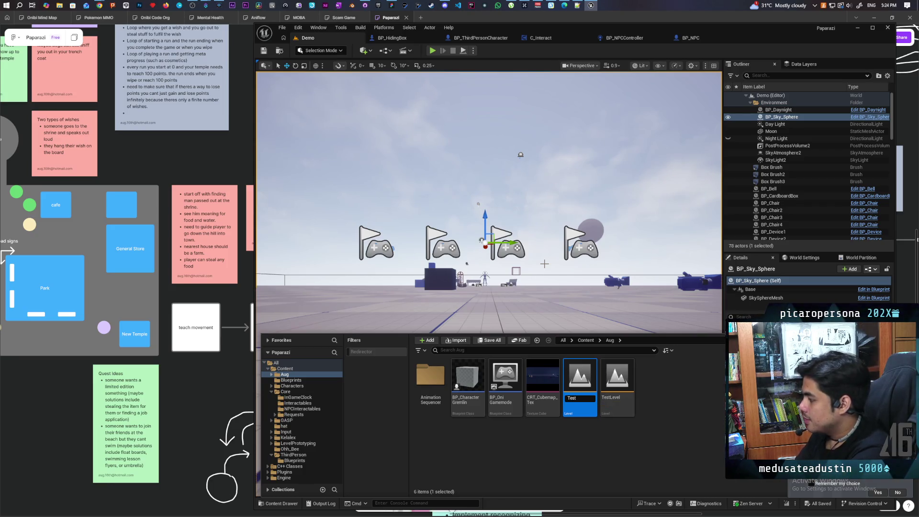
{"action": "type", "text": "HTML"}
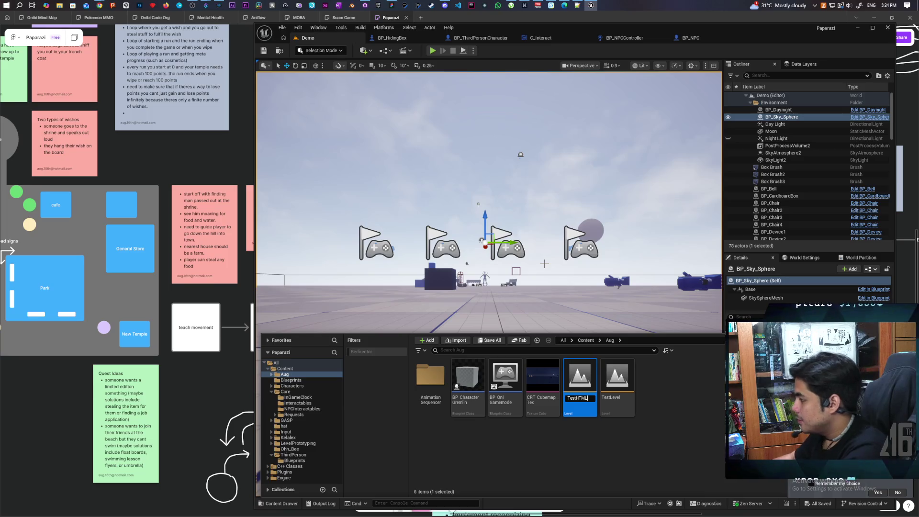
{"action": "key", "text": "Return"}
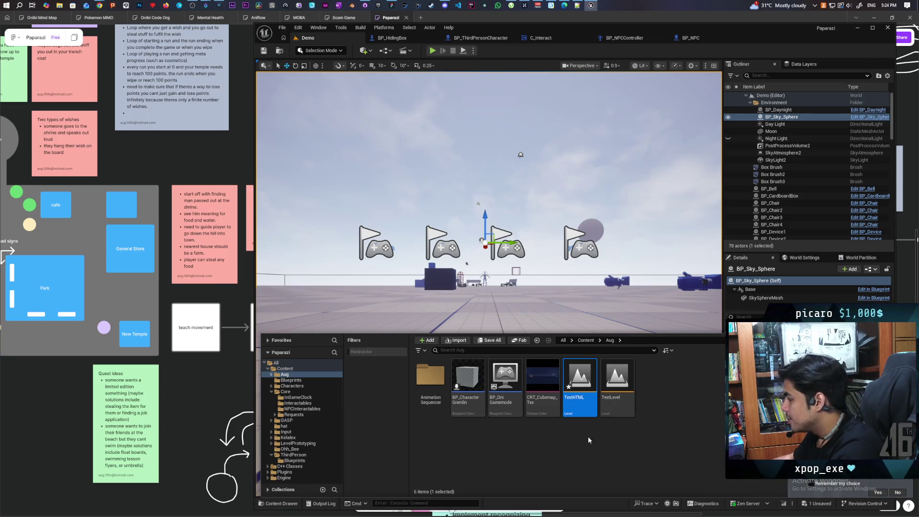
Open the TestHTML level and close the BP_HidingBox, BP_ThirdPersonCharacter, C_Interact, BP_NPCController and BP_NPC tabs.
{"action": "double_click", "coordinate": [582, 382]}
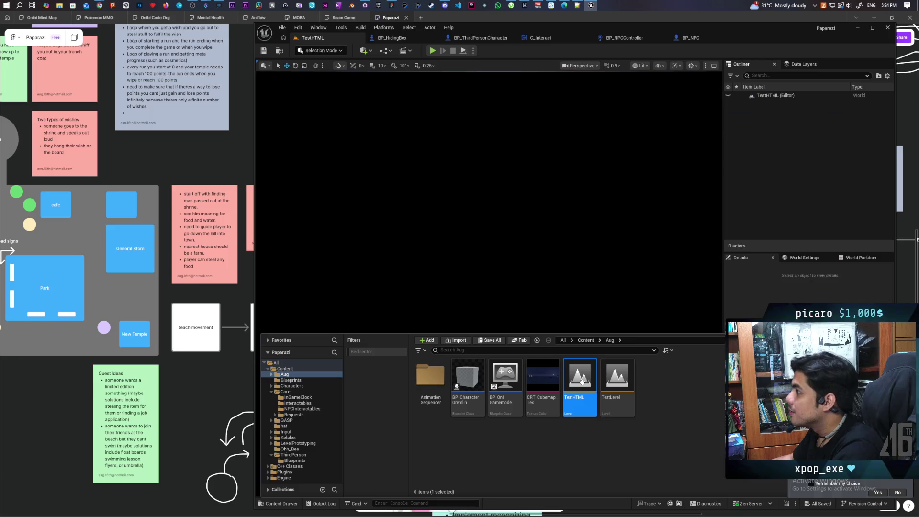
{"action": "left_click", "coordinate": [418, 42]}
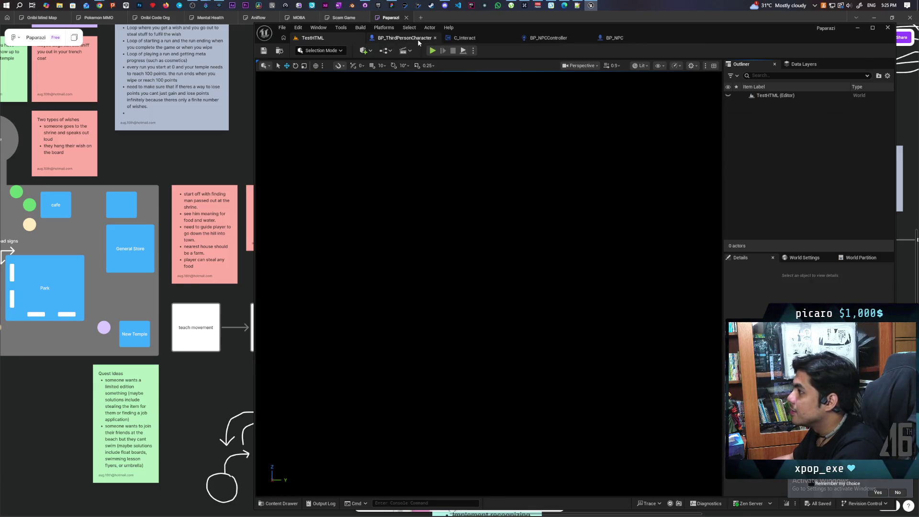
{"action": "middle_click", "coordinate": [418, 40]}
{"action": "middle_click", "coordinate": [418, 40]}
{"action": "middle_click", "coordinate": [418, 41]}
{"action": "middle_click", "coordinate": [418, 40]}
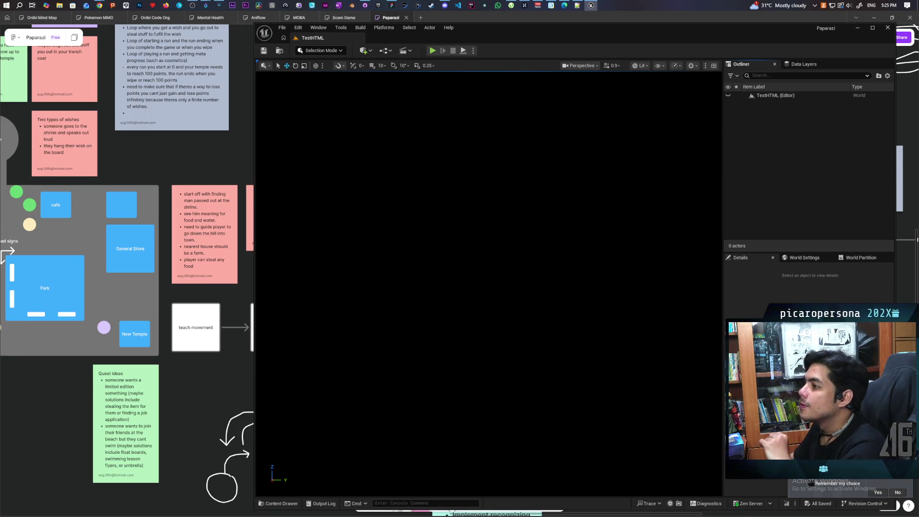
{"action": "mouse_move", "coordinate": [99, 6]}
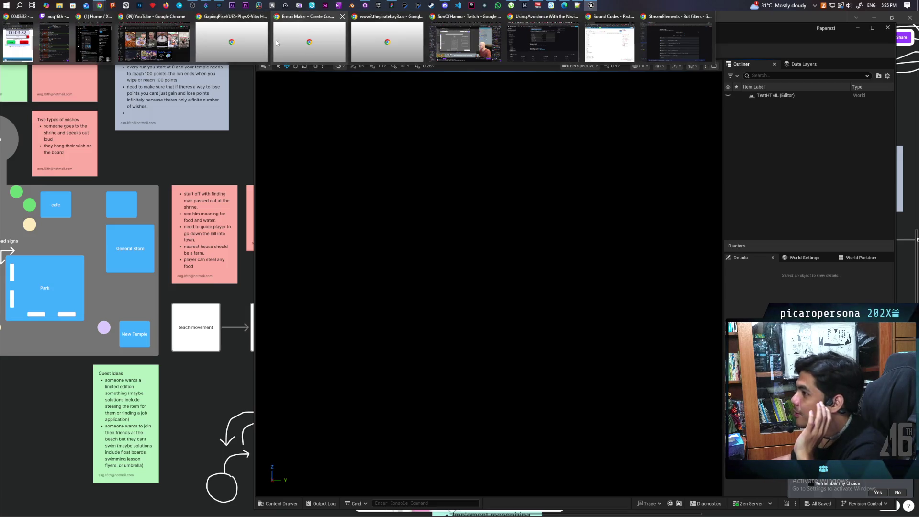
Watch the 'How To Create A Web Browser In Unreal Engine 5?' tutorial, pausing at the plugin step.
{"action": "left_click", "coordinate": [538, 39]}
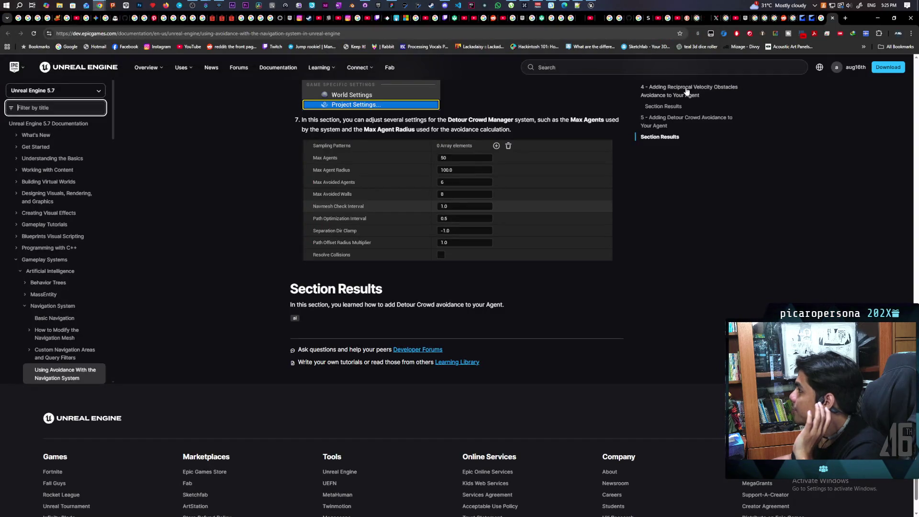
{"action": "left_click", "coordinate": [726, 18]}
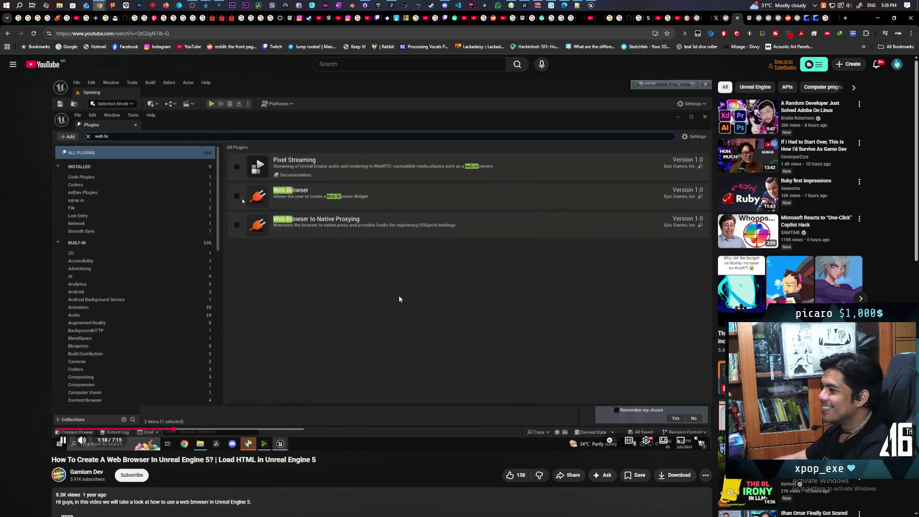
{"action": "left_click", "coordinate": [403, 311]}
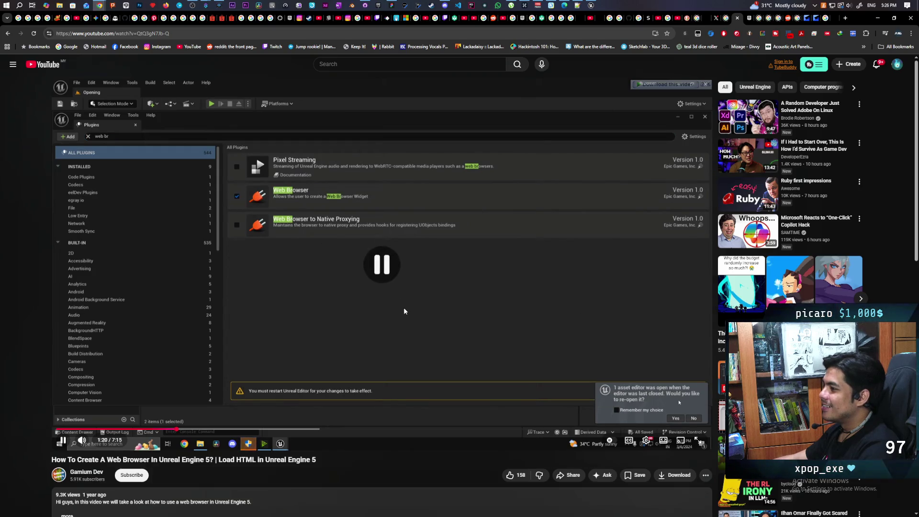
Enable the Web Browser plugin after searching 'web brow' in the Plugins list.
{"action": "left_click", "coordinate": [591, 5]}
{"action": "left_click", "coordinate": [298, 27]}
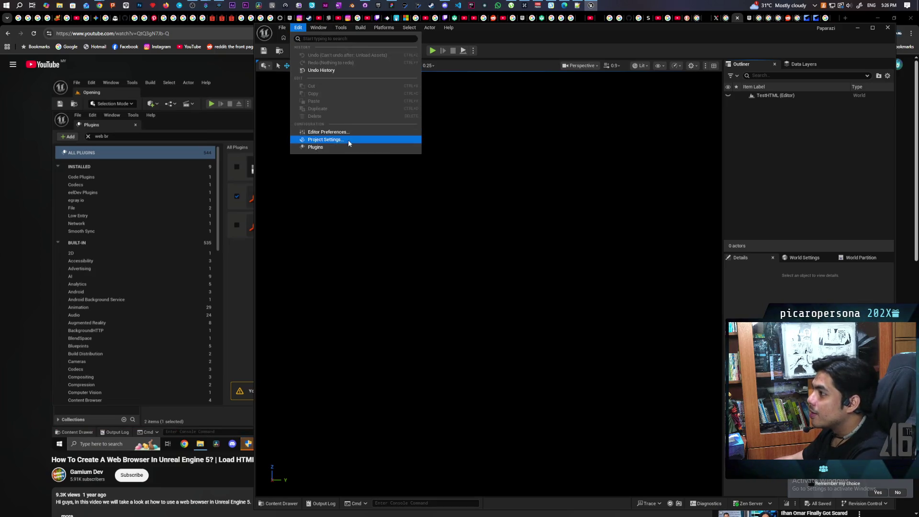
{"action": "left_click", "coordinate": [337, 140]}
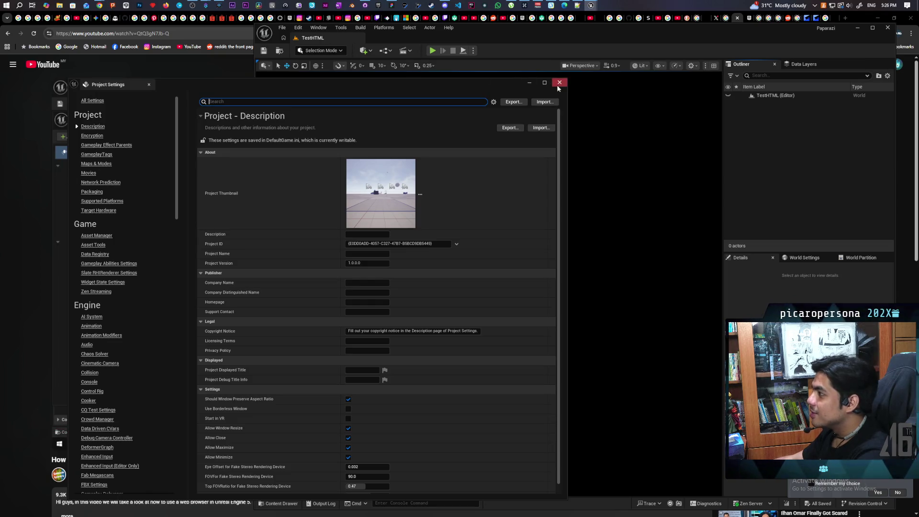
{"action": "left_click", "coordinate": [557, 83]}
{"action": "left_click", "coordinate": [298, 27]}
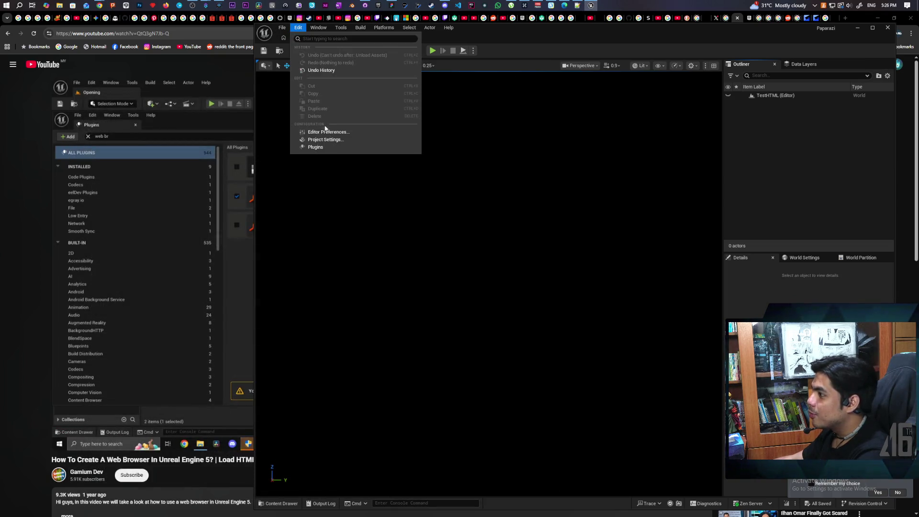
{"action": "left_click", "coordinate": [320, 147]}
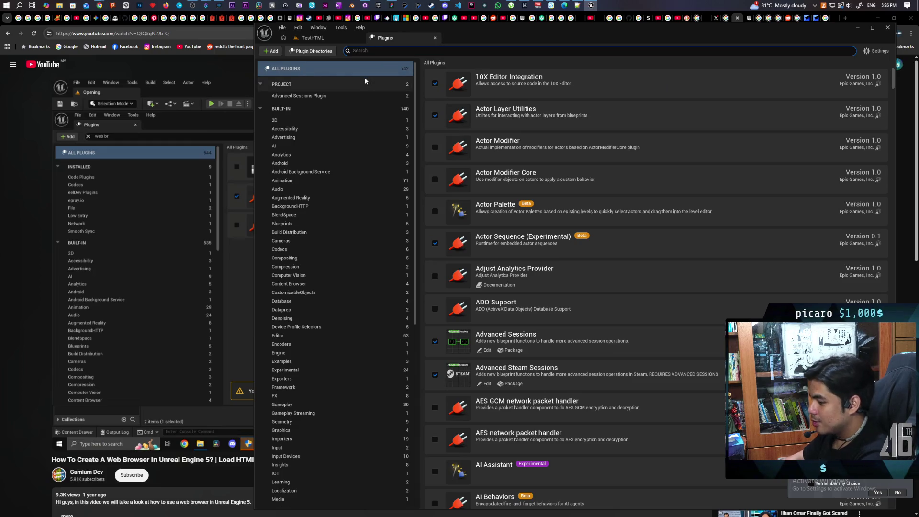
{"action": "type", "text": "web"}
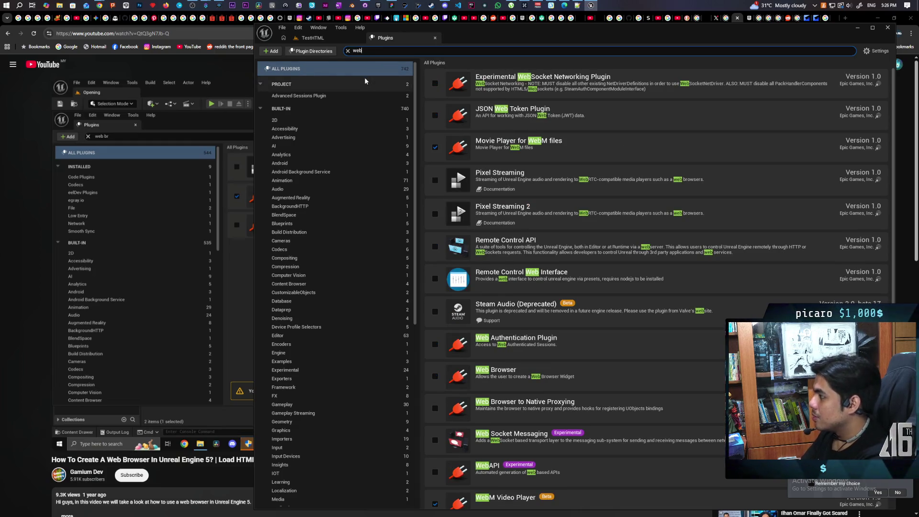
{"action": "type", "text": " brow"}
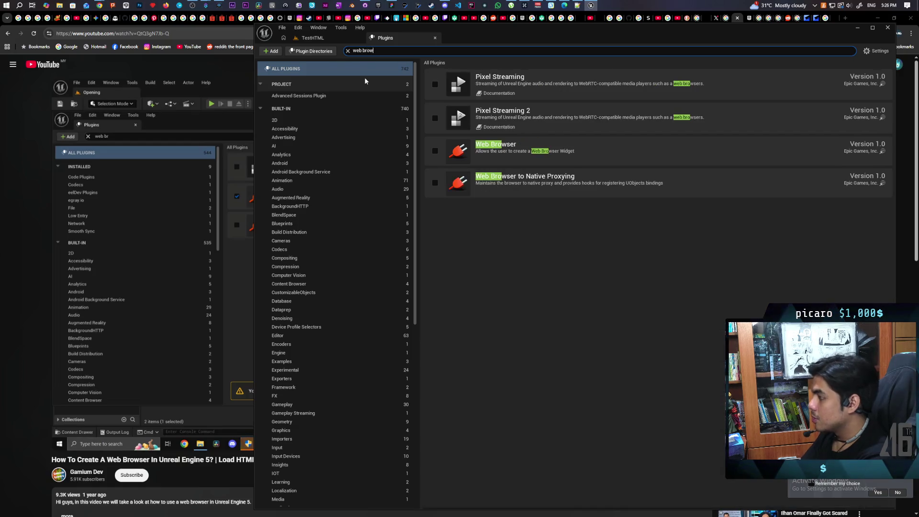
{"action": "left_click", "coordinate": [435, 151]}
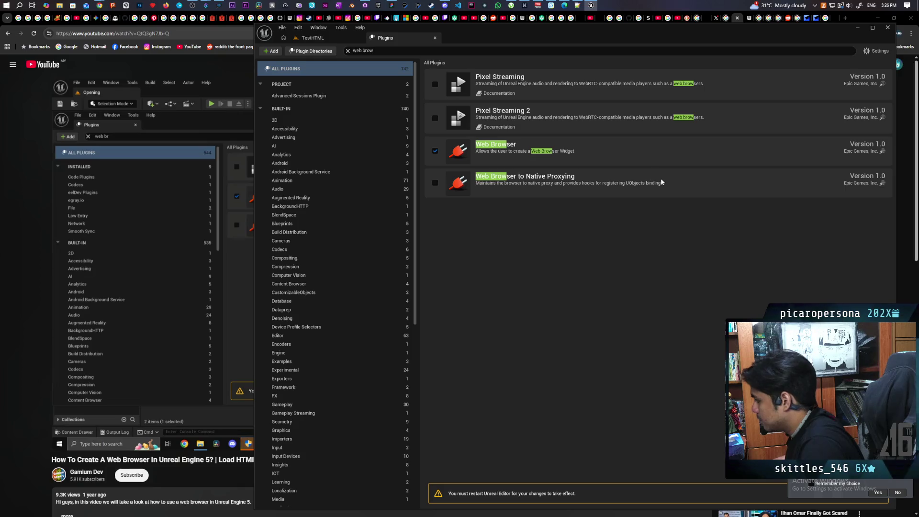
Restart the editor to apply the plugin, then resume the tutorial video.
{"action": "left_click_drag", "start_coordinate": [681, 34], "coordinate": [542, 31]}
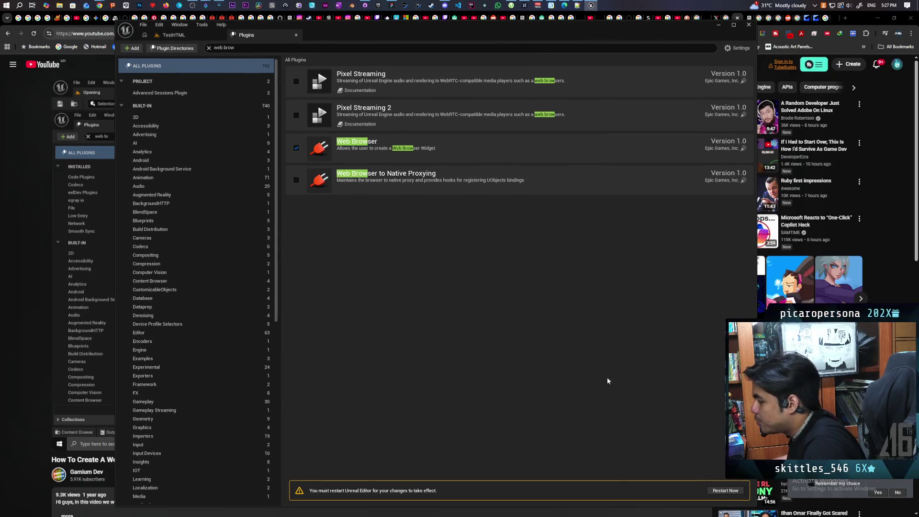
{"action": "left_click", "coordinate": [720, 488]}
{"action": "left_click", "coordinate": [340, 289]}
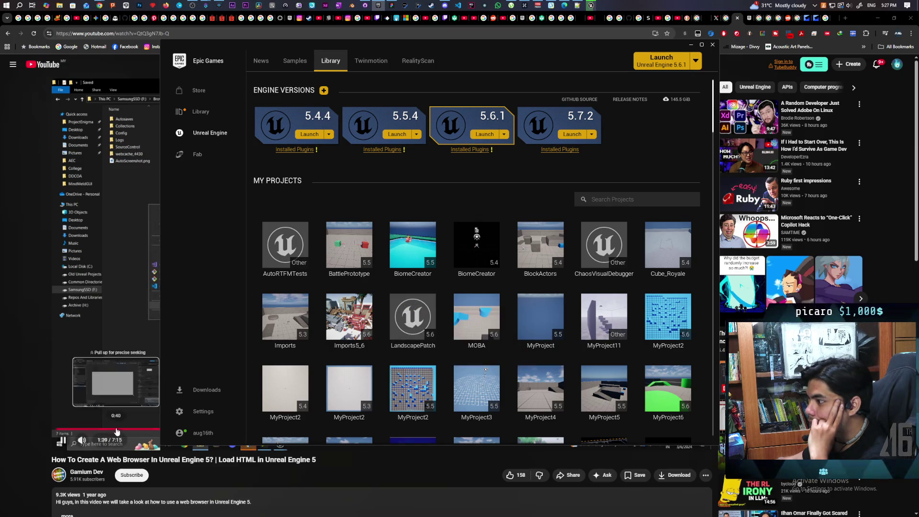
{"action": "left_click", "coordinate": [314, 475]}
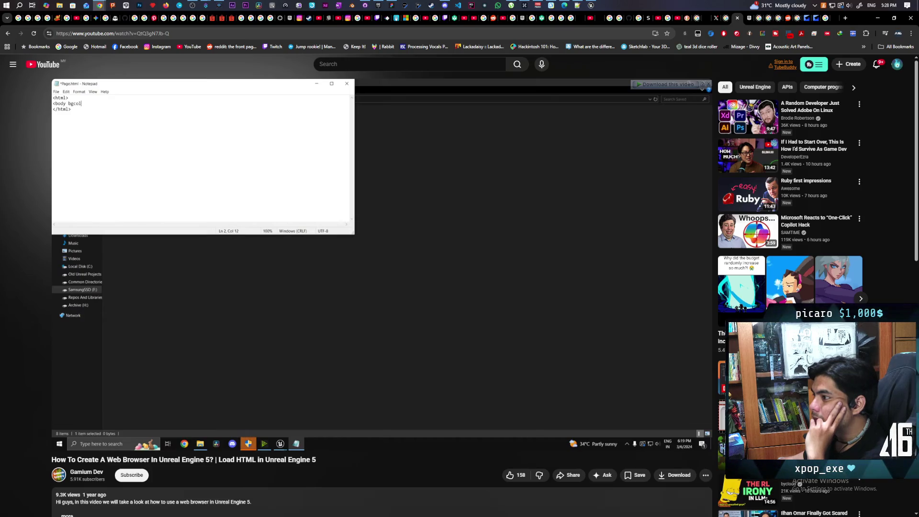
Rewind the tutorial and pause once its Page.html shows the Hello<br/> body line.
{"action": "key", "text": "Left"}
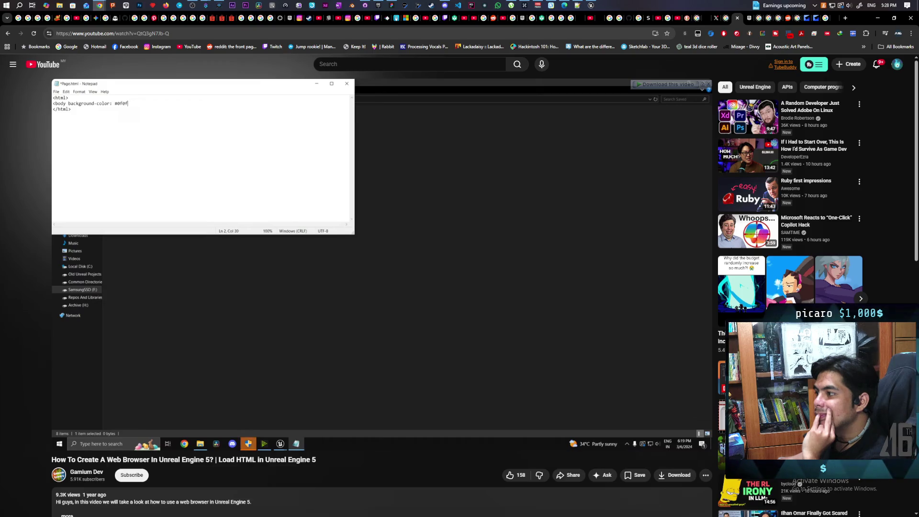
{"action": "mouse_move", "coordinate": [332, 401]}
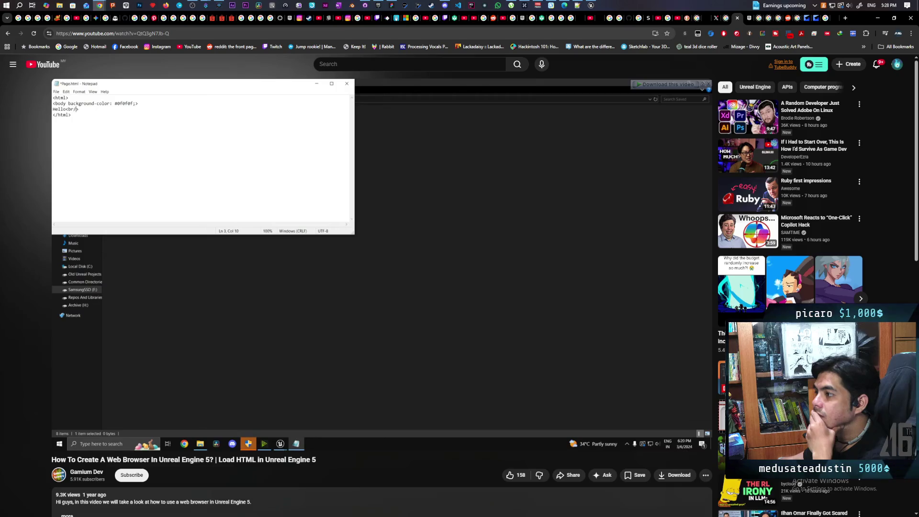
{"action": "mouse_move", "coordinate": [308, 346]}
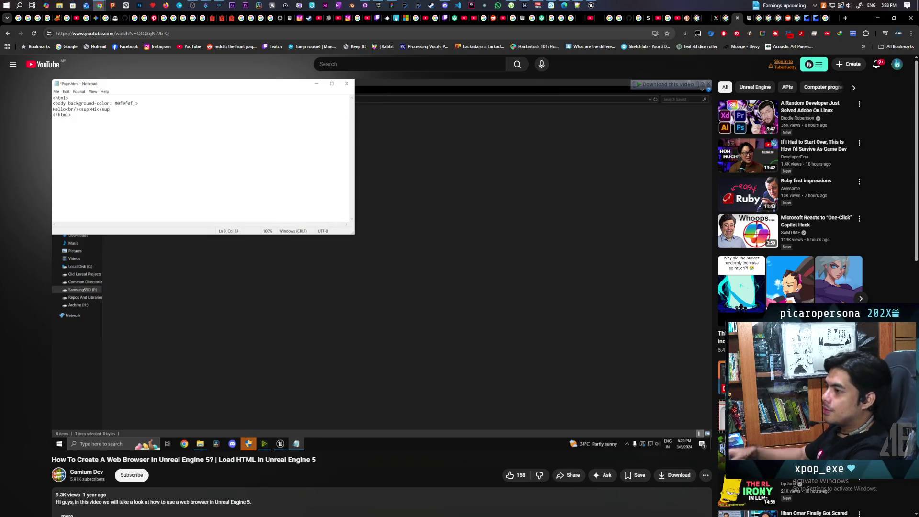
{"action": "left_click", "coordinate": [367, 219]}
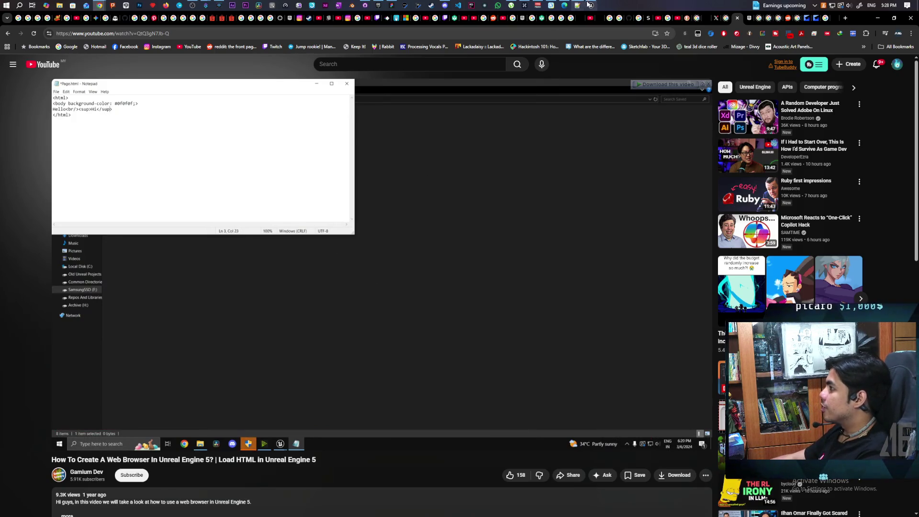
In the Unreal editor, open the TestHTML level from the Aug folder.
{"action": "left_click", "coordinate": [590, 6]}
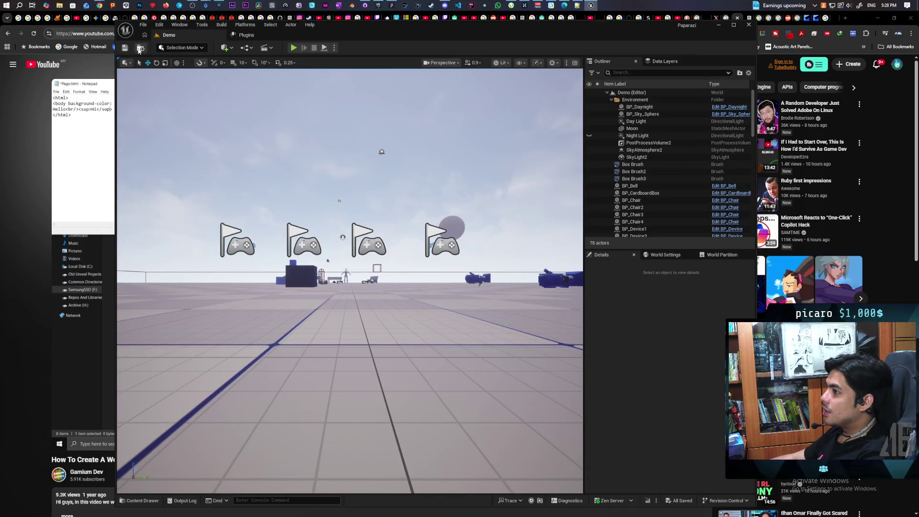
{"action": "left_click", "coordinate": [139, 49]}
{"action": "left_click", "coordinate": [446, 338]}
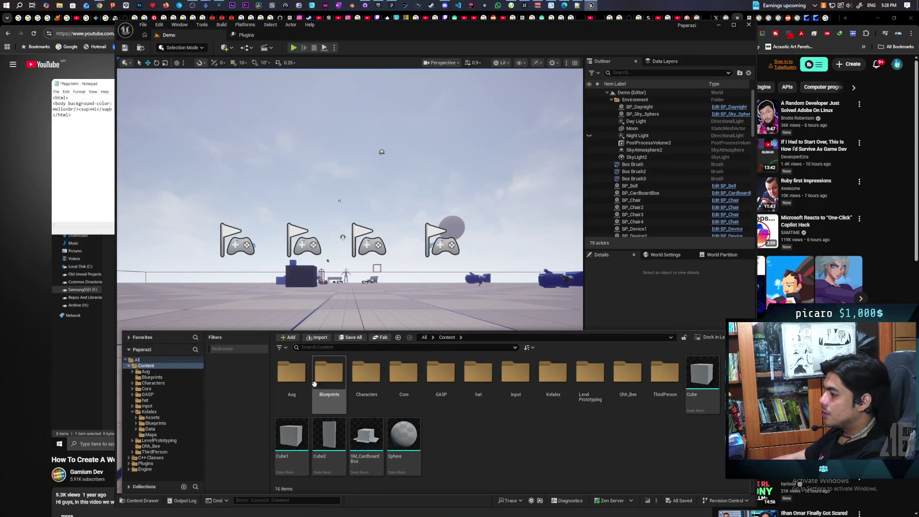
{"action": "double_click", "coordinate": [291, 375]}
{"action": "double_click", "coordinate": [440, 376]}
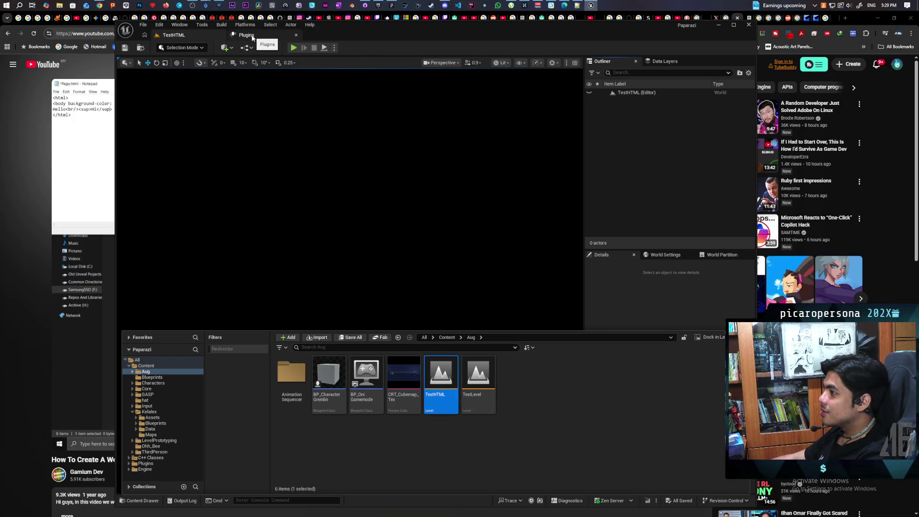
Create a User Widget blueprint named WBP_HTML in Aug and open it for editing.
{"action": "left_click", "coordinate": [453, 454]}
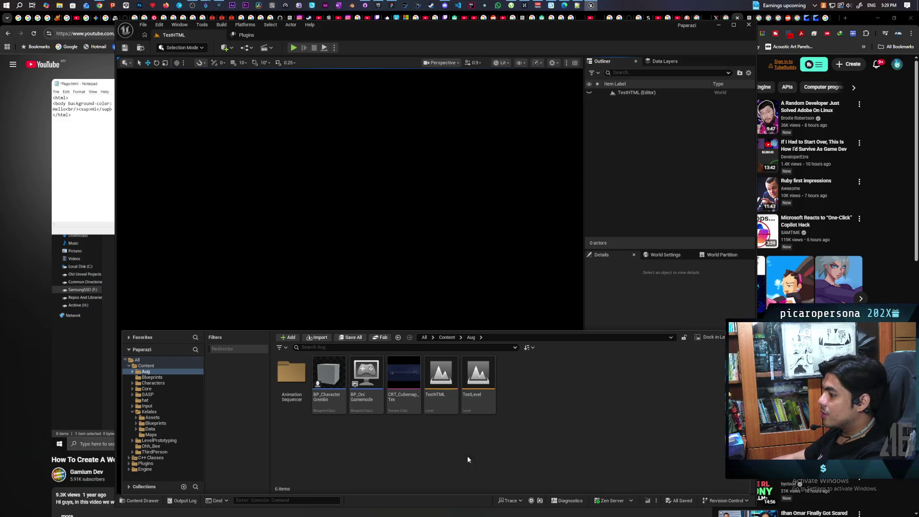
{"action": "right_click", "coordinate": [541, 394]}
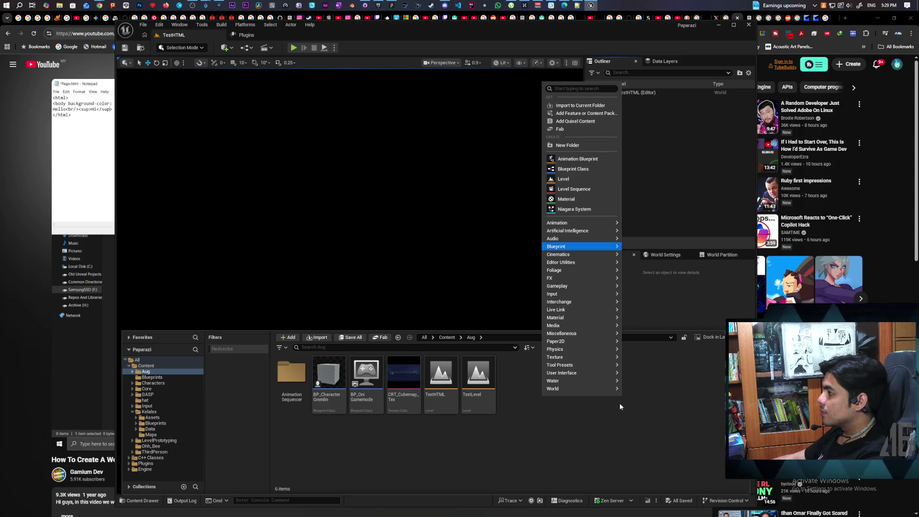
{"action": "mouse_move", "coordinate": [598, 373]}
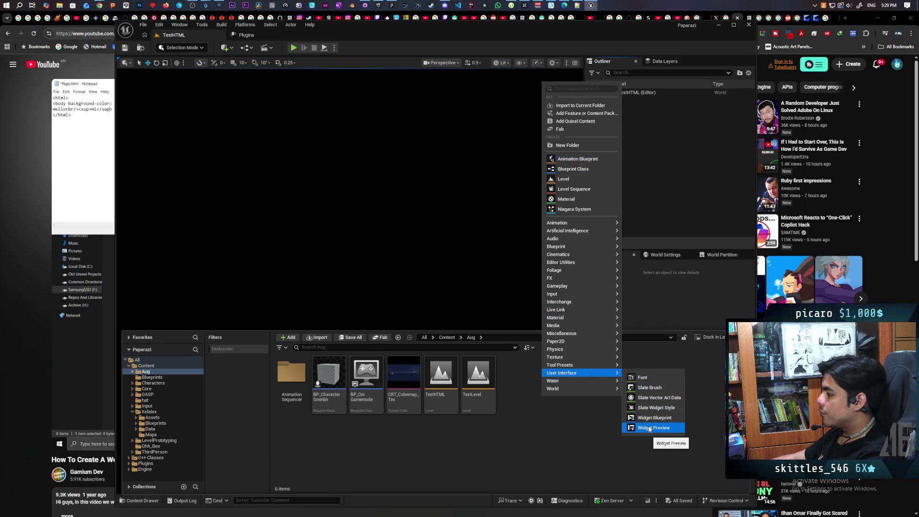
{"action": "left_click", "coordinate": [651, 404]}
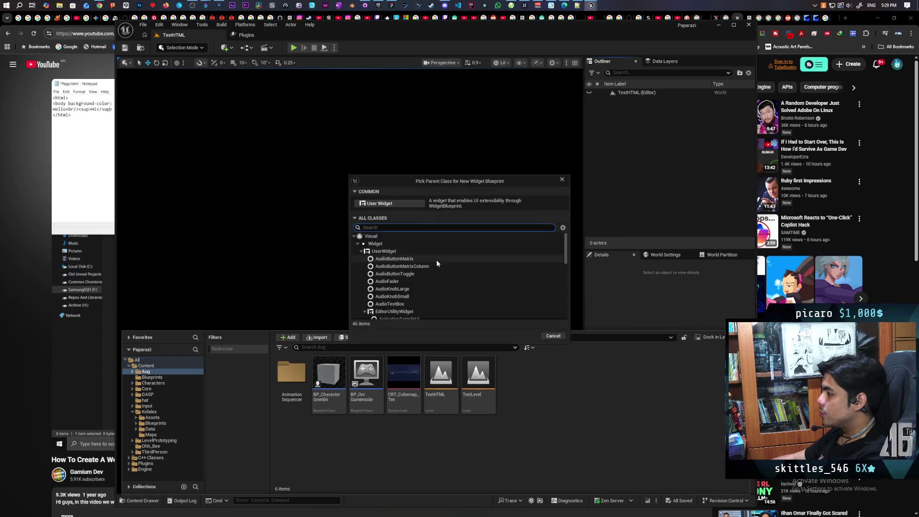
{"action": "left_click", "coordinate": [418, 204]}
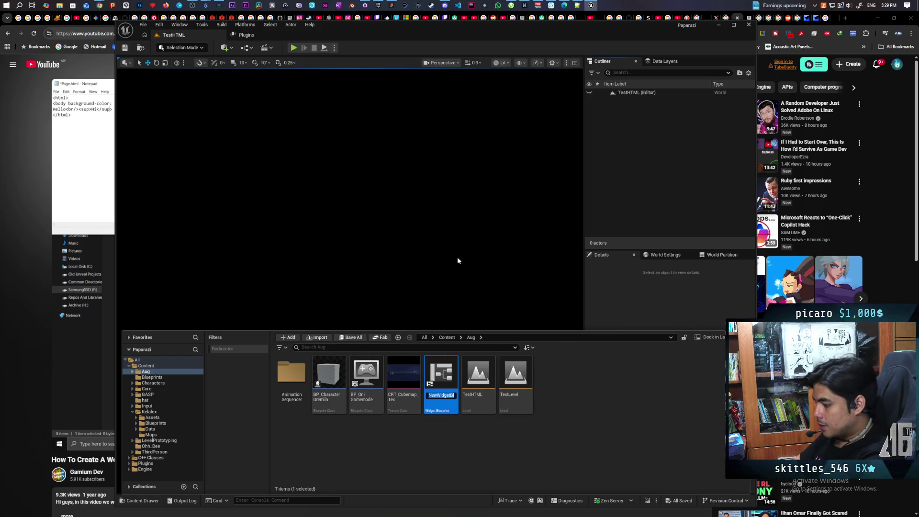
{"action": "type", "text": "WBP_"}
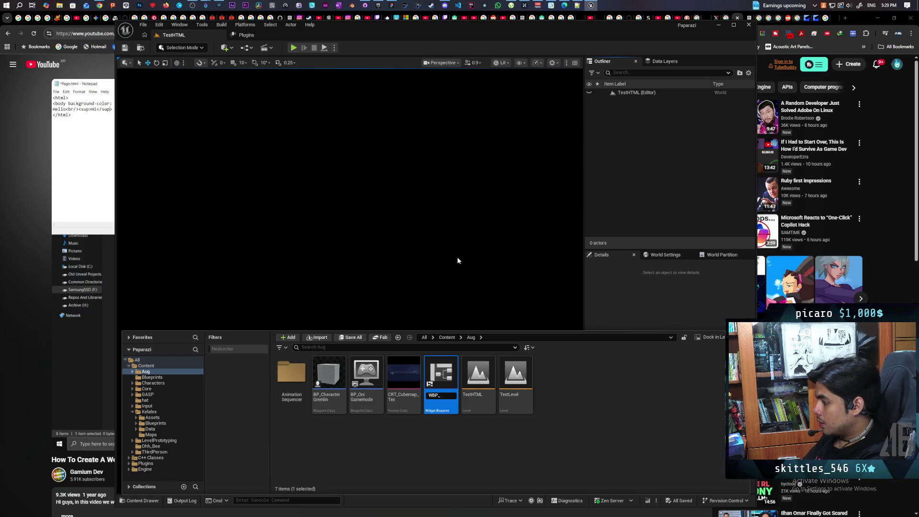
{"action": "type", "text": "HTML"}
{"action": "key", "text": "Return"}
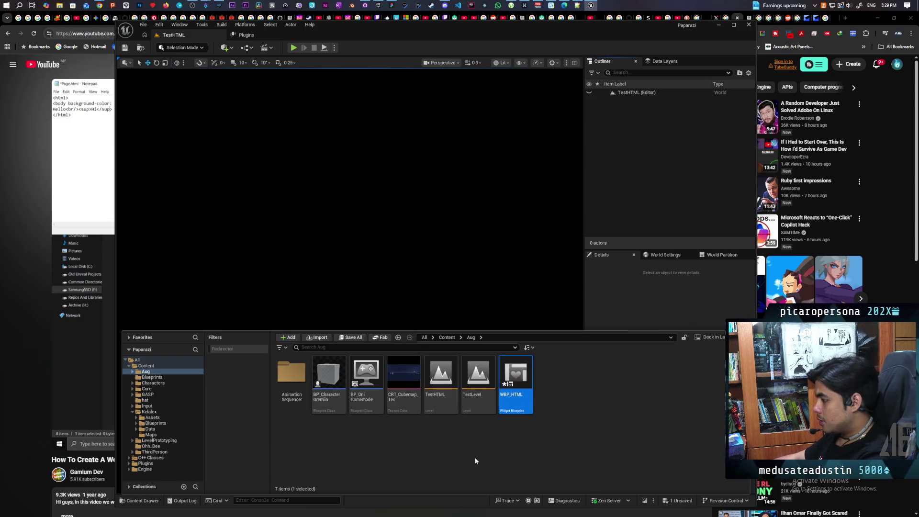
{"action": "double_click", "coordinate": [516, 376]}
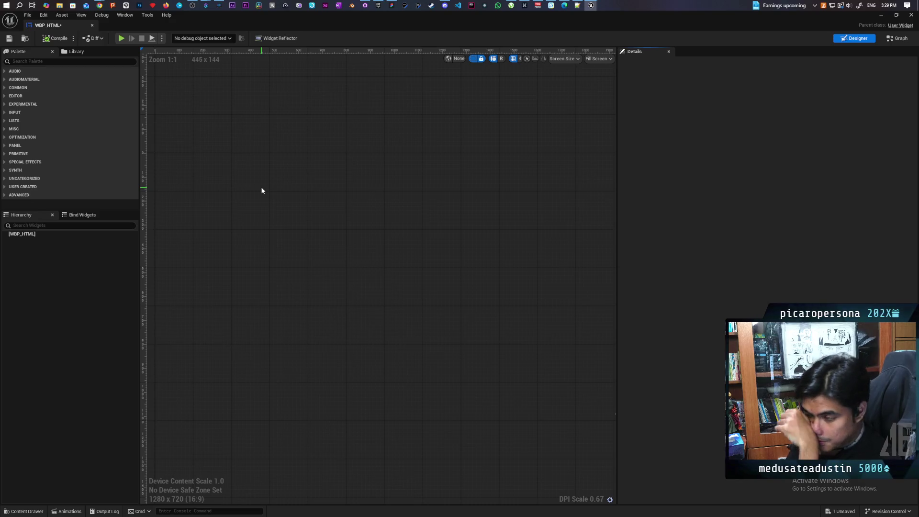
Dock the WBP_HTML editor tab into the main editor, then bring the tutorial video back.
{"action": "mouse_move", "coordinate": [52, 25]}
{"action": "left_mouse_down"}
{"action": "mouse_move", "coordinate": [69, 85]}
{"action": "mouse_move", "coordinate": [274, 36]}
{"action": "left_mouse_up"}
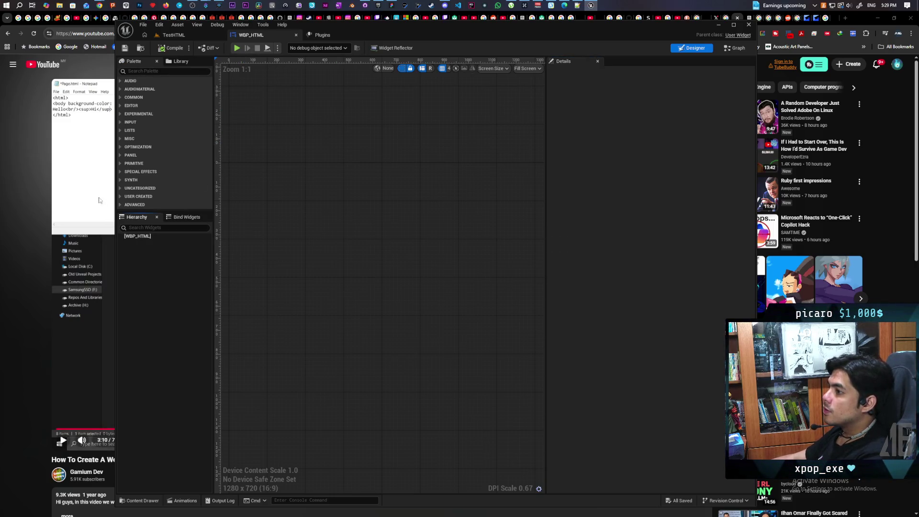
{"action": "left_click", "coordinate": [81, 302]}
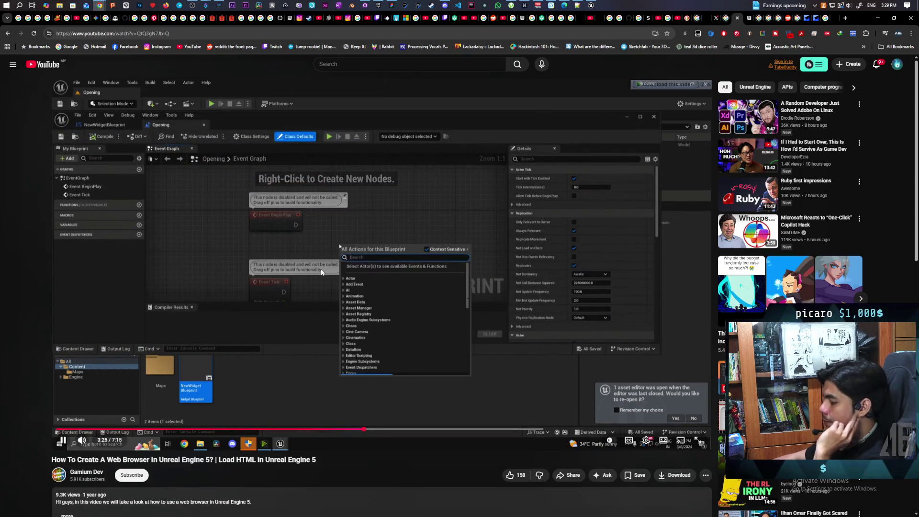
Skip ahead and pause the tutorial at 4:07 on the Initial URL step, then minimize Chrome.
{"action": "key", "text": "Right"}
{"action": "key", "text": "Right"}
{"action": "key", "text": "Right"}
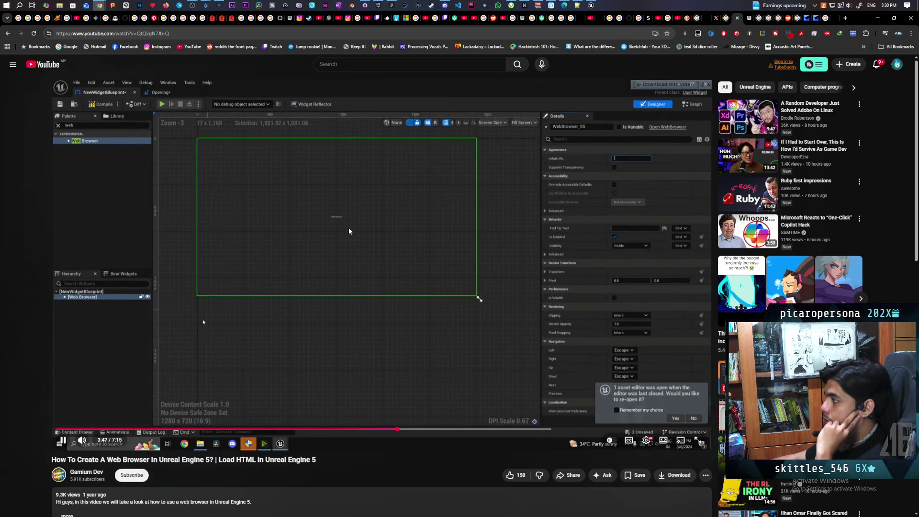
{"action": "left_click", "coordinate": [443, 229]}
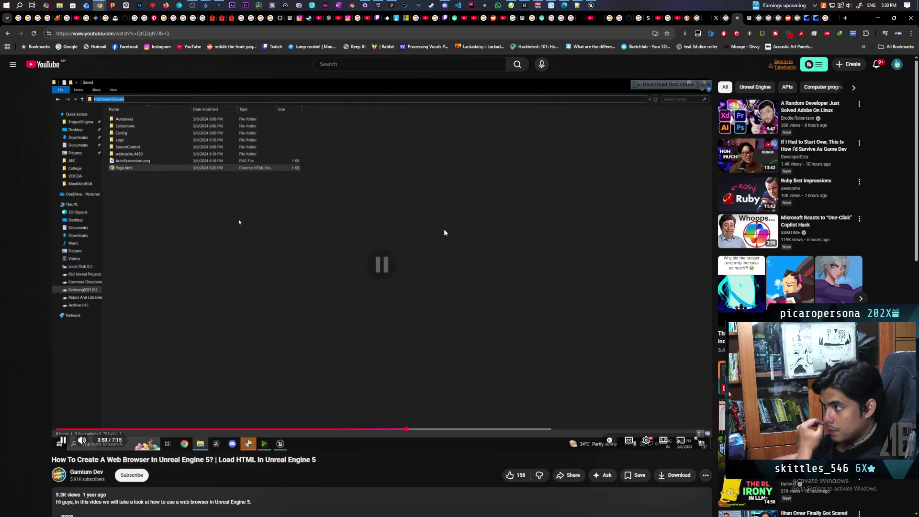
{"action": "left_click", "coordinate": [443, 230]}
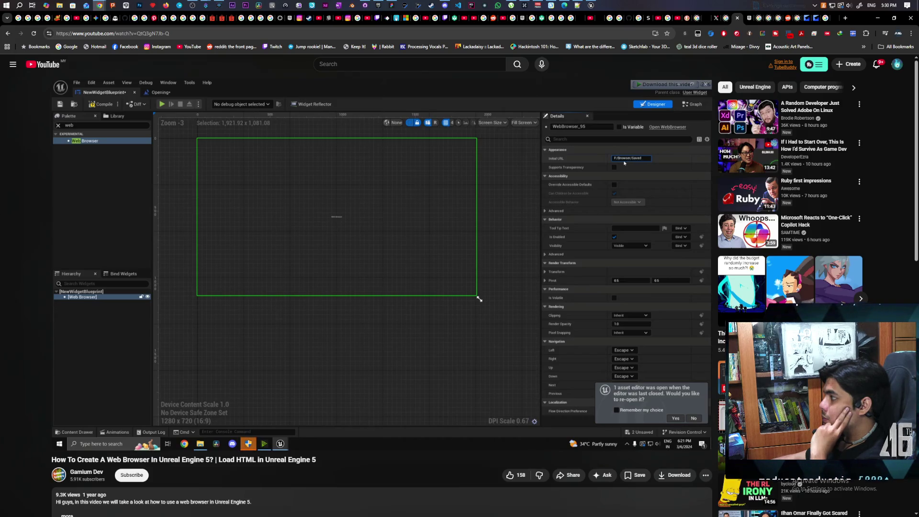
{"action": "mouse_move", "coordinate": [472, 212]}
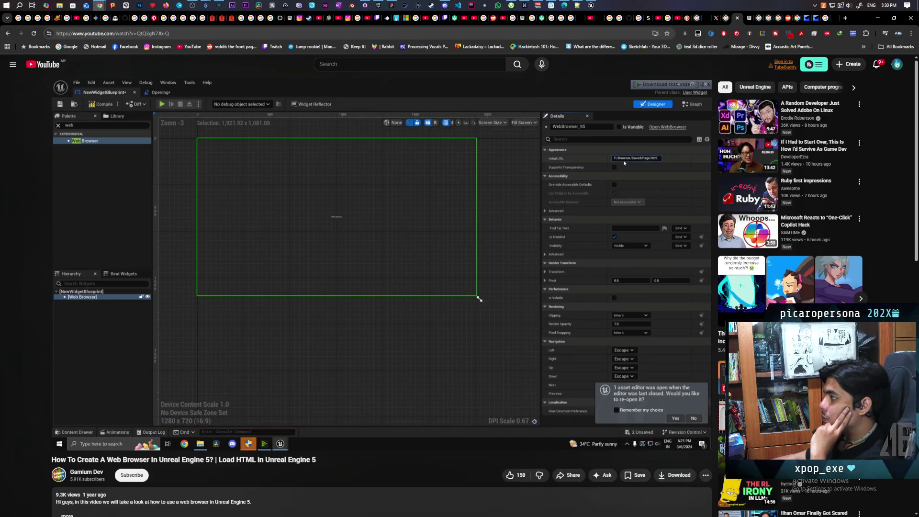
{"action": "left_click", "coordinate": [473, 211]}
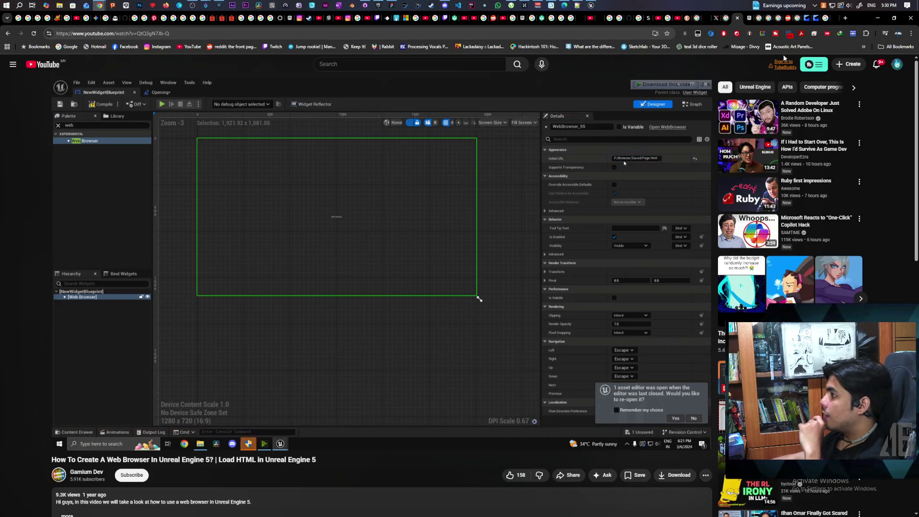
{"action": "left_click", "coordinate": [882, 20]}
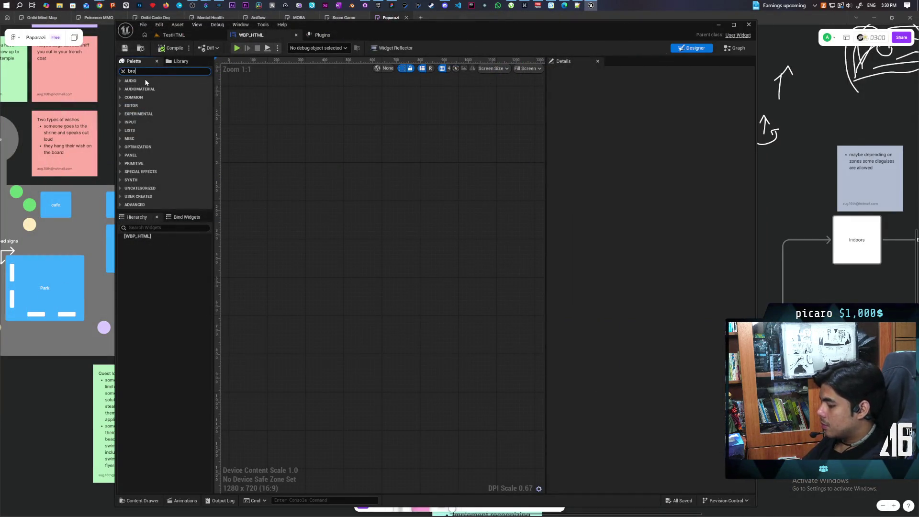
Add a Web Browser widget to WBP_HTML's canvas, compile it, then open File Explorer.
{"action": "type", "text": "ws"}
{"action": "left_click_drag", "start_coordinate": [150, 89], "coordinate": [337, 188]}
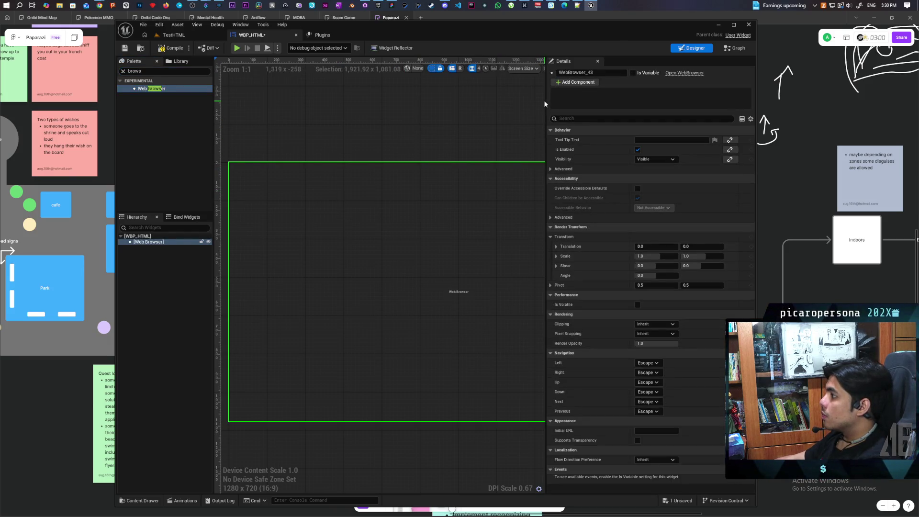
{"action": "left_click_drag", "start_coordinate": [546, 101], "coordinate": [625, 101]}
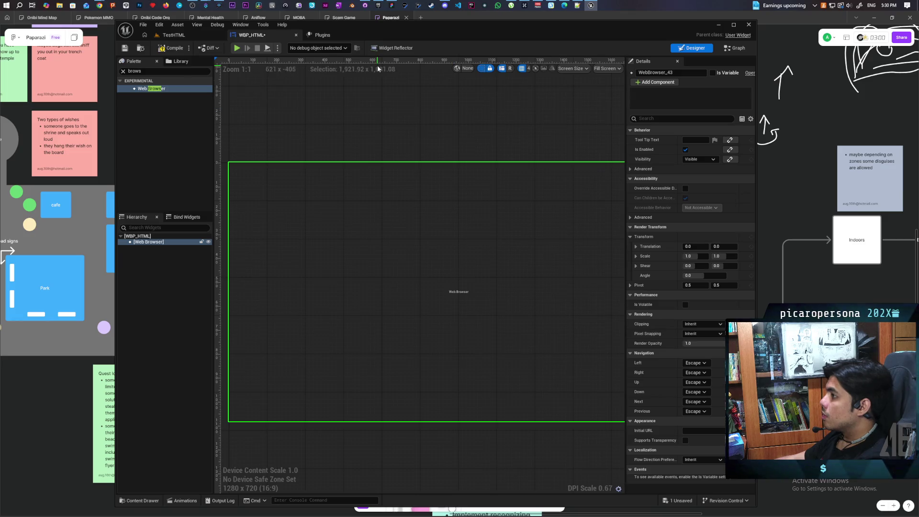
{"action": "left_click", "coordinate": [168, 50]}
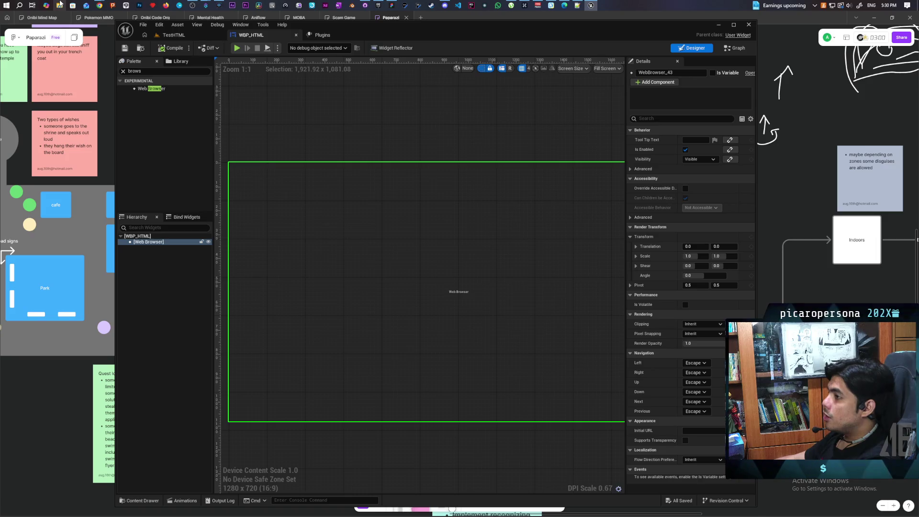
{"action": "left_click", "coordinate": [58, 6]}
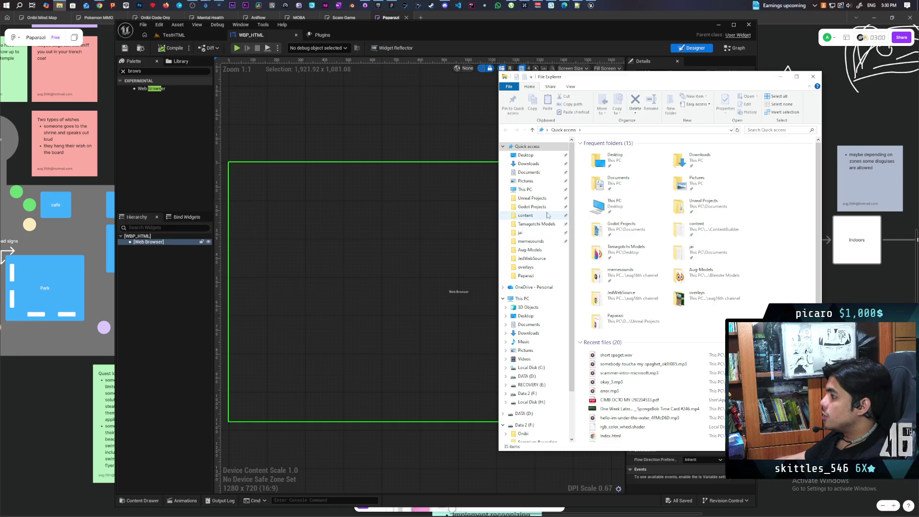
Navigate to the Paparazi project folder under Unreal Projects.
{"action": "left_click", "coordinate": [530, 198]}
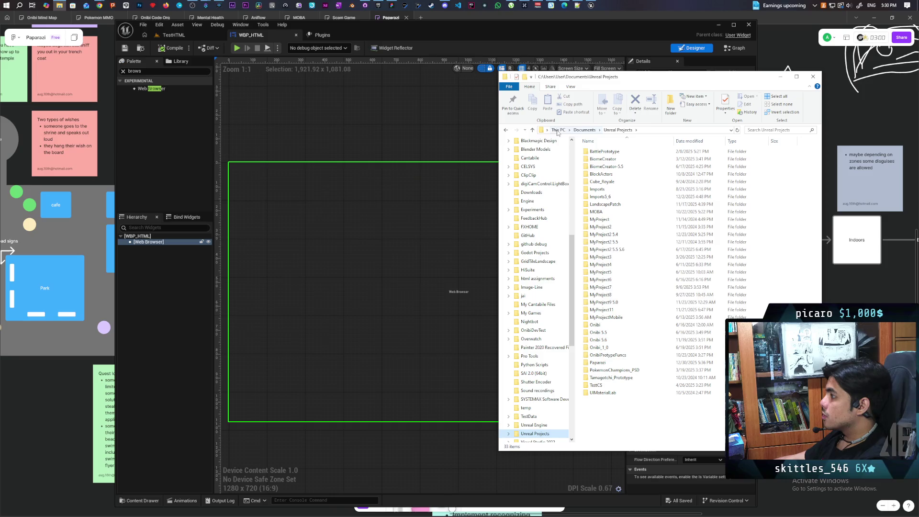
{"action": "scroll", "coordinate": [546, 281], "scroll_direction": "up", "scroll_amount": 10}
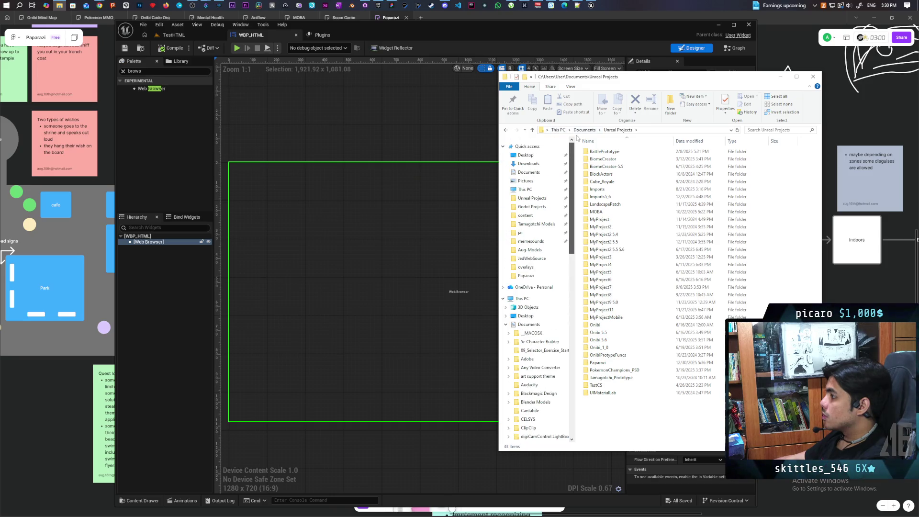
{"action": "left_click", "coordinate": [547, 278]}
Create a new text document there renamed to Index.html, accepting the extension change.
{"action": "right_click", "coordinate": [602, 294]}
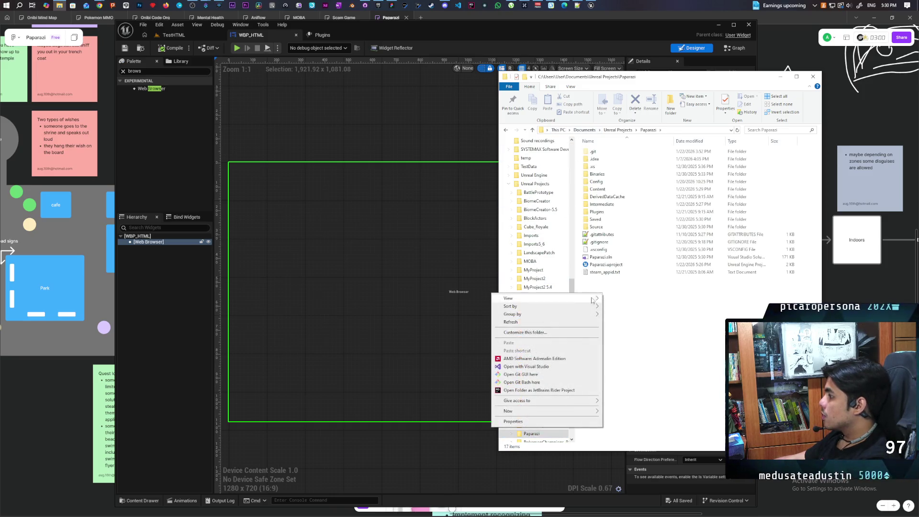
{"action": "mouse_move", "coordinate": [574, 410]}
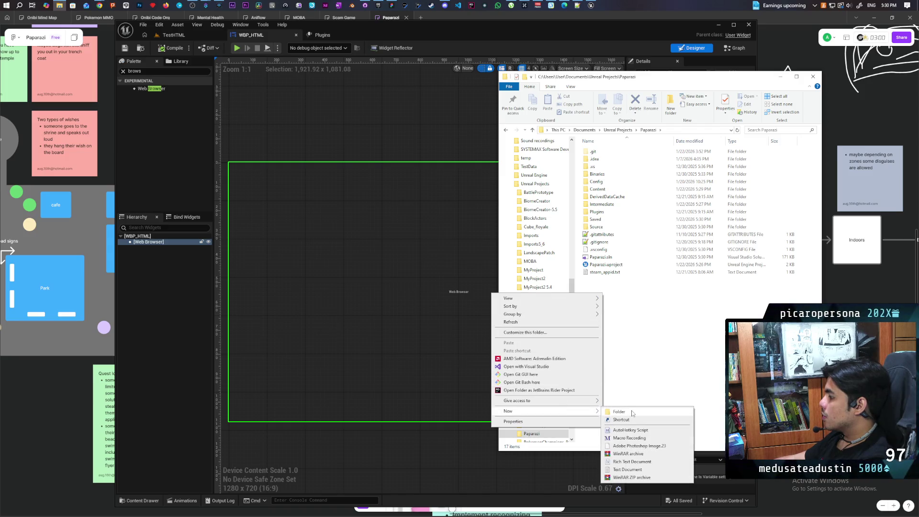
{"action": "left_click", "coordinate": [630, 469]}
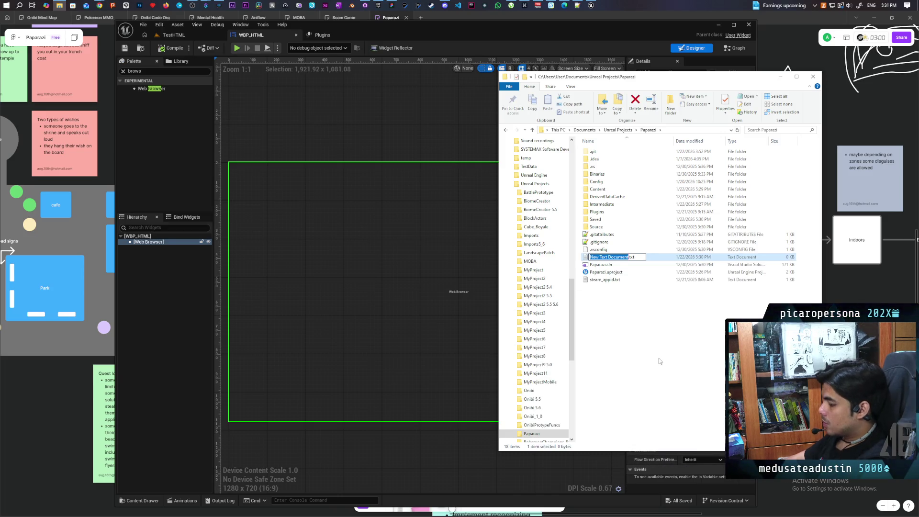
{"action": "type", "text": "Index"}
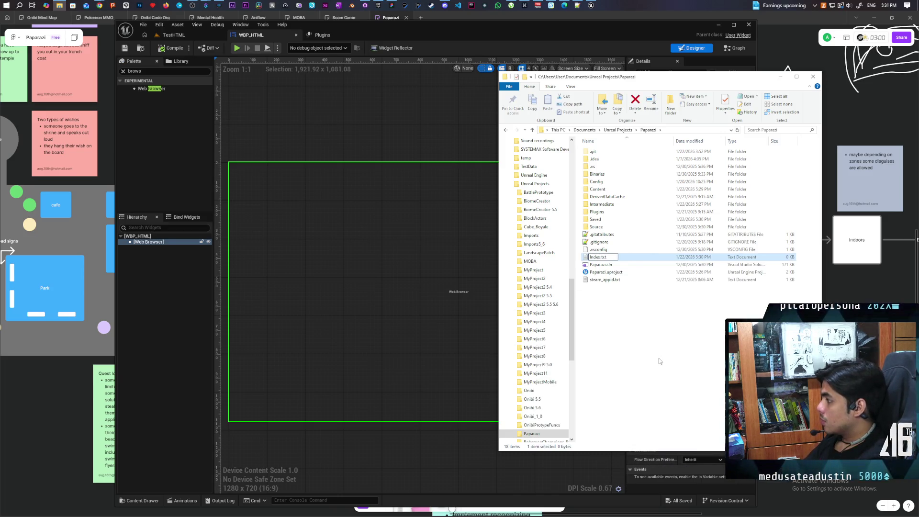
{"action": "key", "text": "Delete"}
{"action": "key", "text": "Delete"}
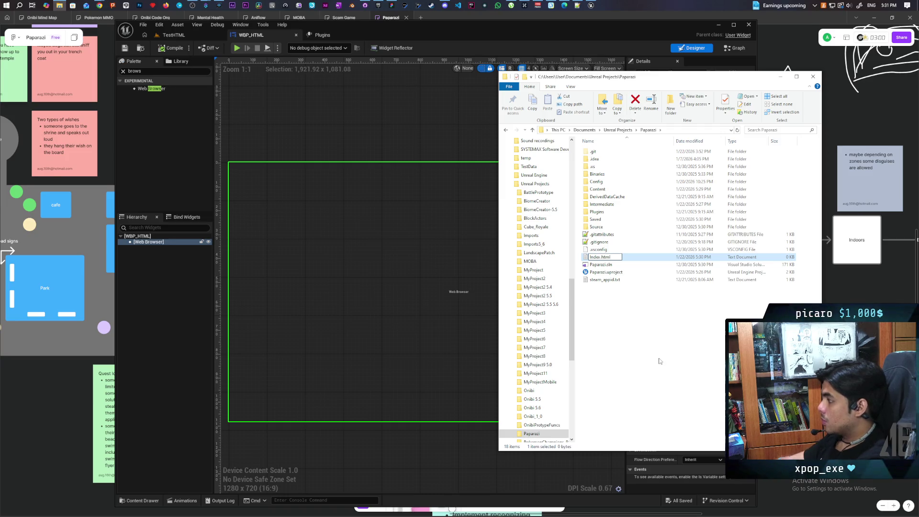
{"action": "key", "text": "Return"}
{"action": "left_click", "coordinate": [498, 274]}
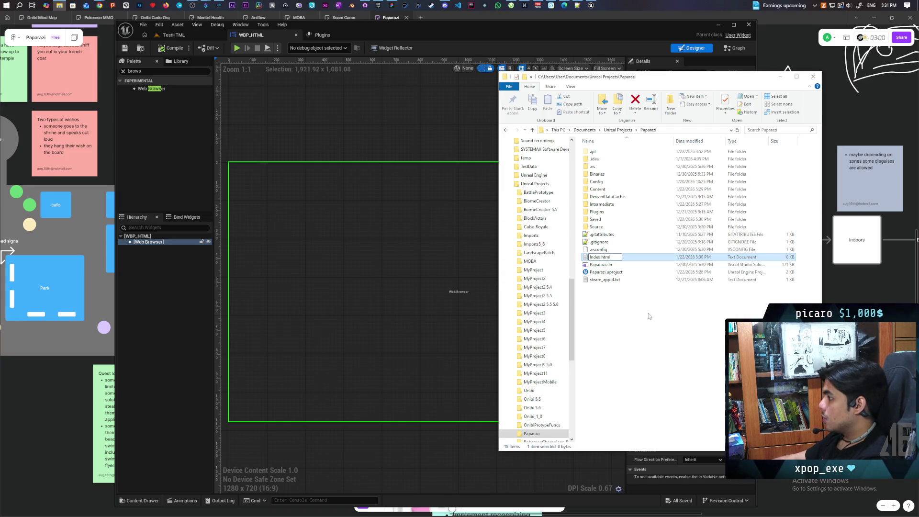
{"action": "right_click", "coordinate": [593, 258]}
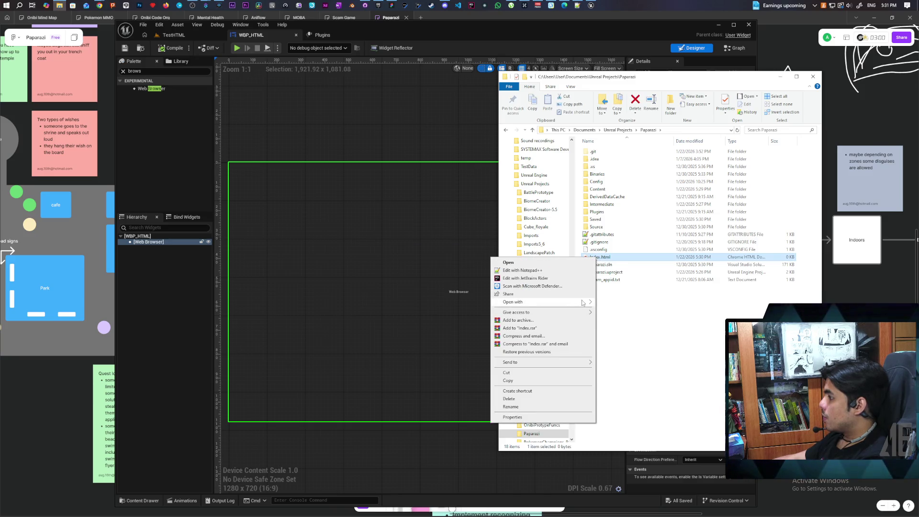
Open Index.html in Notepad++ and write <html> on line 1 and html/> on line 2.
{"action": "left_click", "coordinate": [550, 270]}
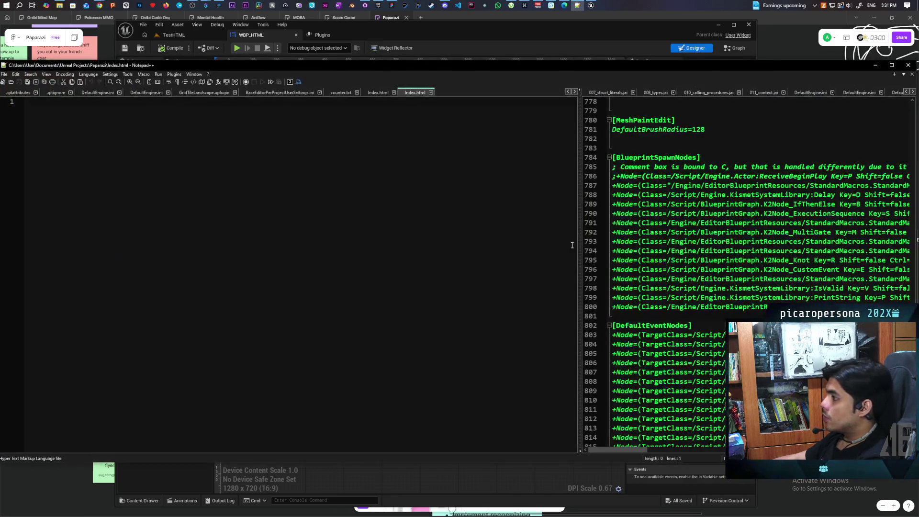
{"action": "left_click_drag", "start_coordinate": [280, 68], "coordinate": [457, 121]}
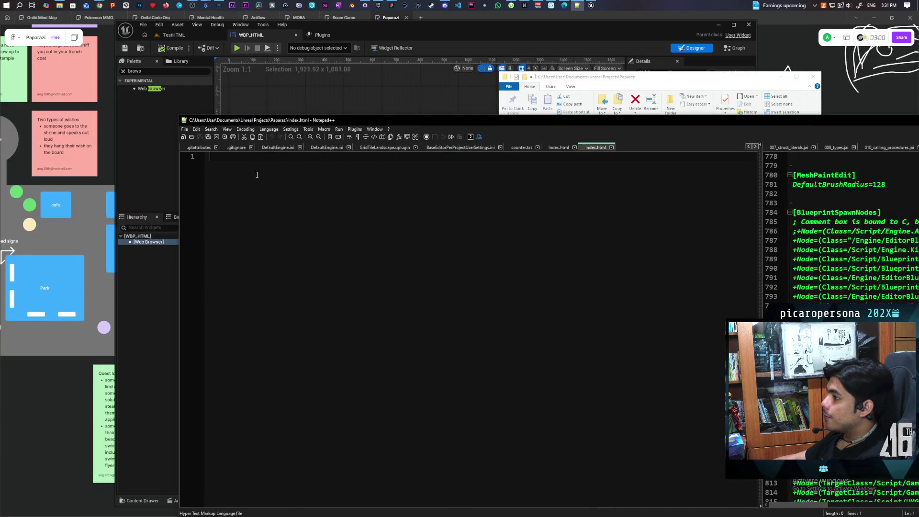
{"action": "type", "text": "<>"}
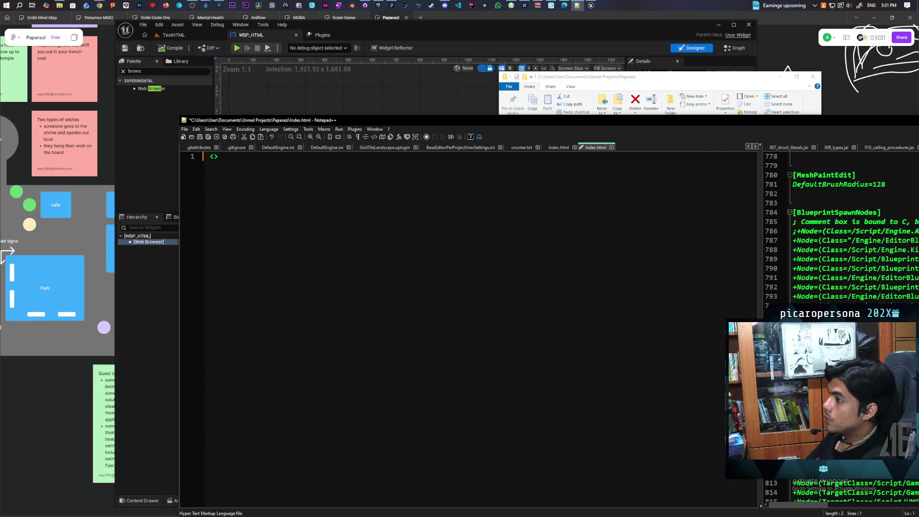
{"action": "type", "text": "html"}
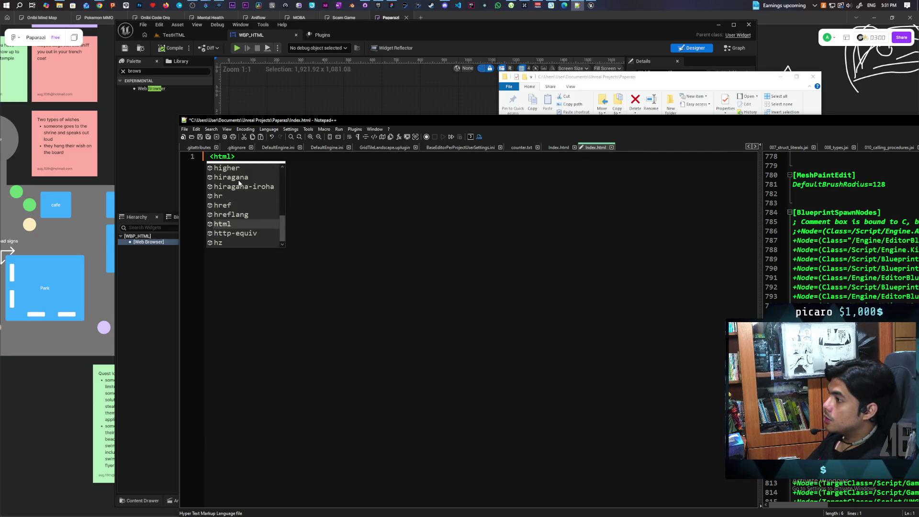
{"action": "key", "text": "Escape"}
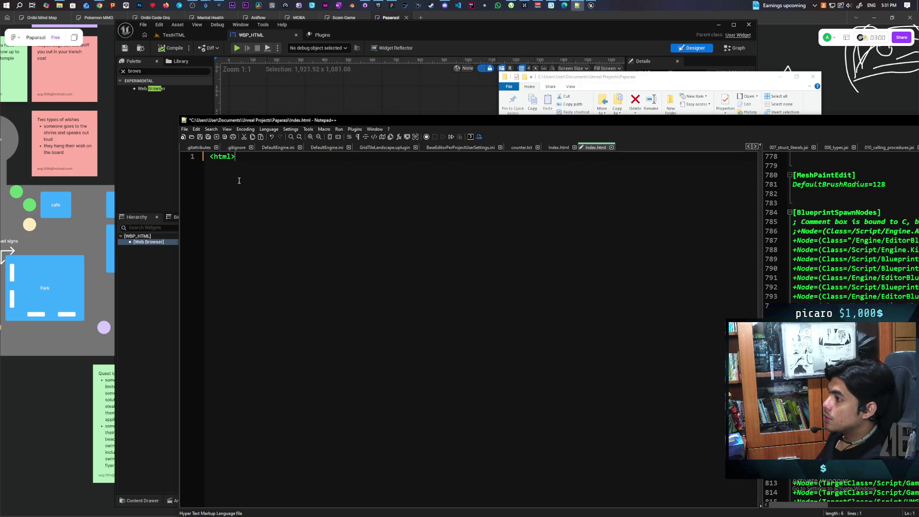
{"action": "key", "text": "Return"}
{"action": "type", "text": "<"}
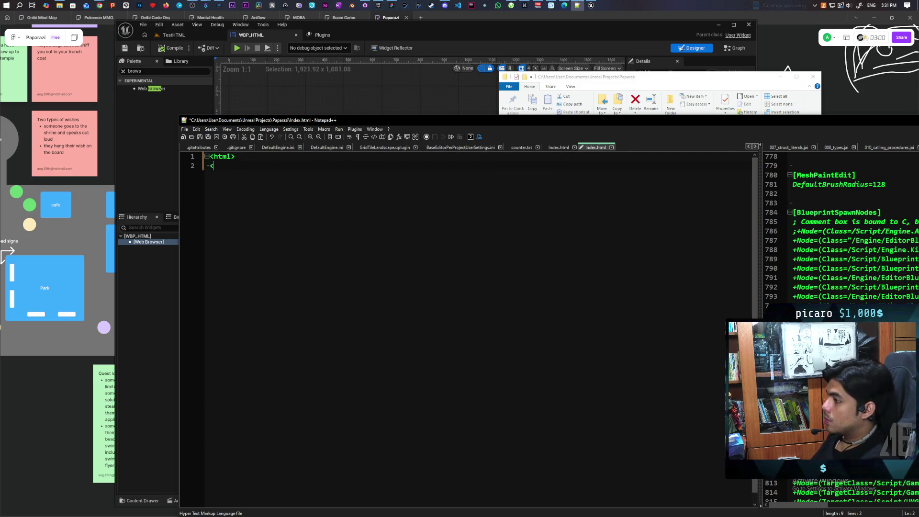
{"action": "type", "text": "html"}
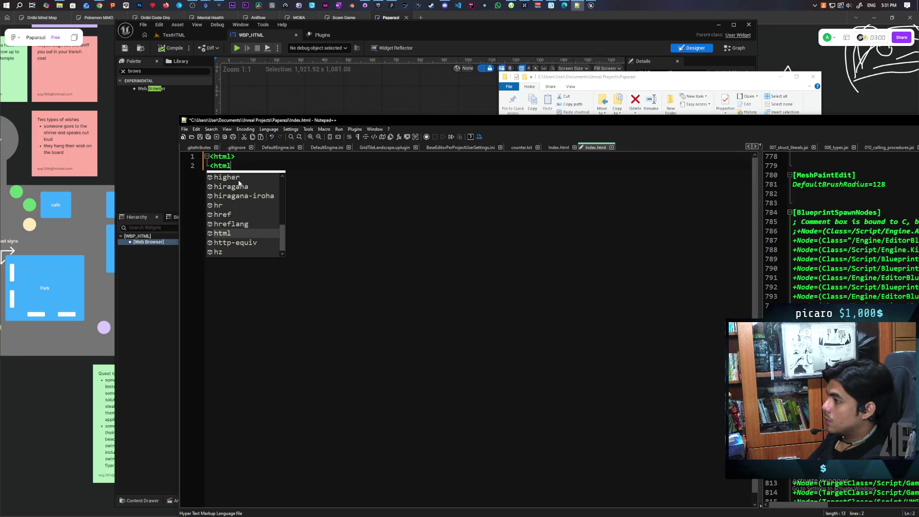
{"action": "type", "text": "/"}
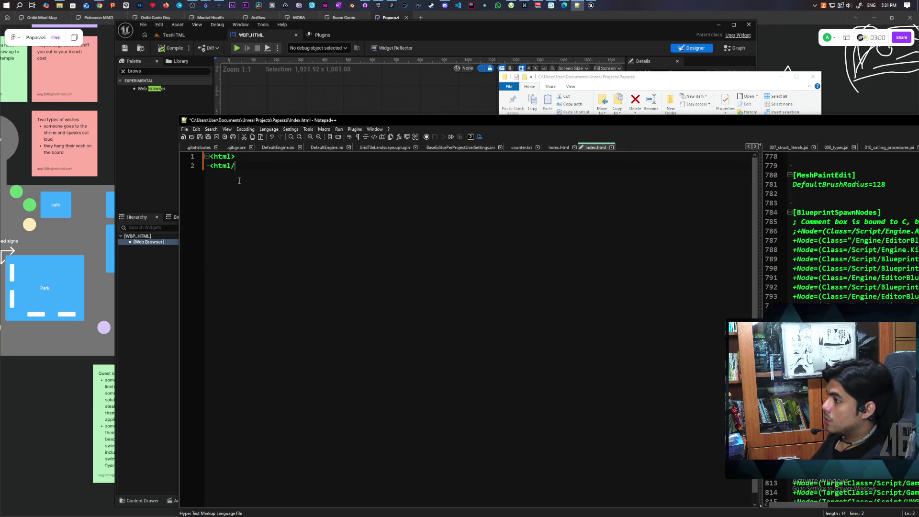
{"action": "type", "text": ">"}
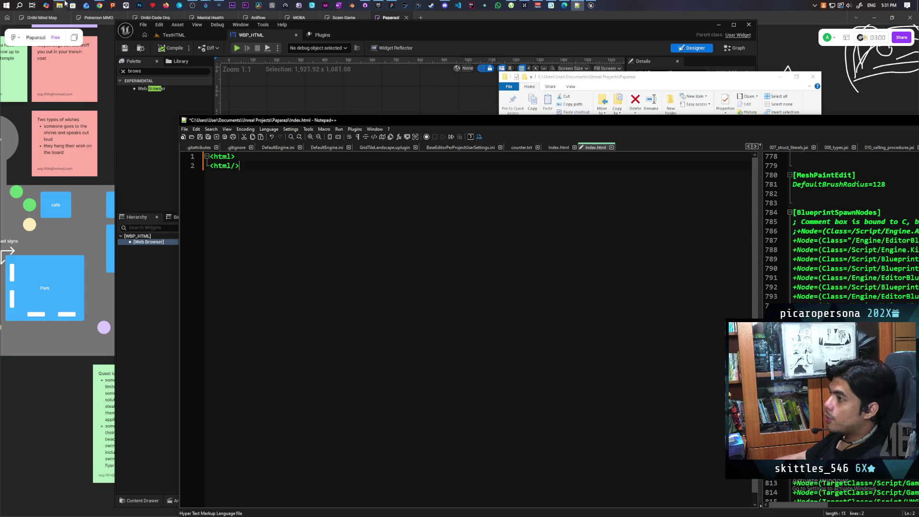
Rewind the tutorial with J to its example HTML file, pause with K, then minimize Chrome.
{"action": "mouse_move", "coordinate": [99, 5]}
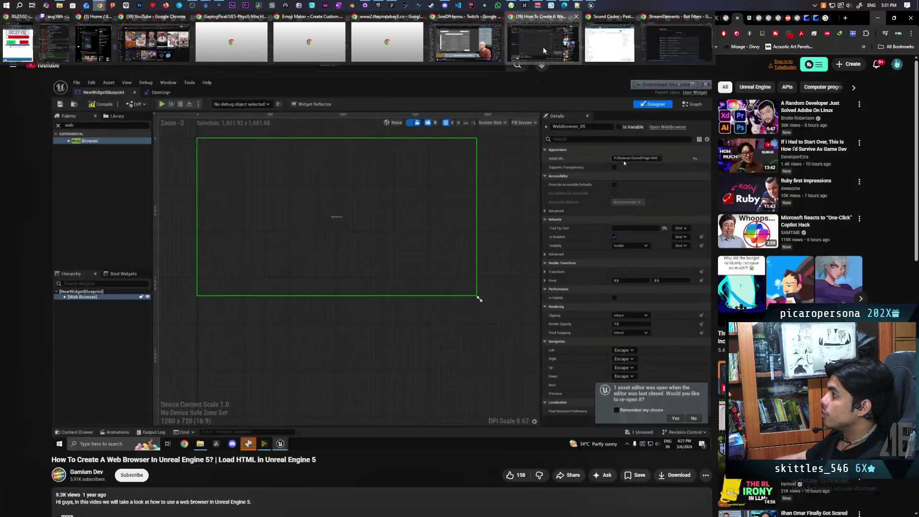
{"action": "left_click", "coordinate": [543, 47]}
{"action": "left_click", "coordinate": [253, 189]}
{"action": "key", "text": "j"}
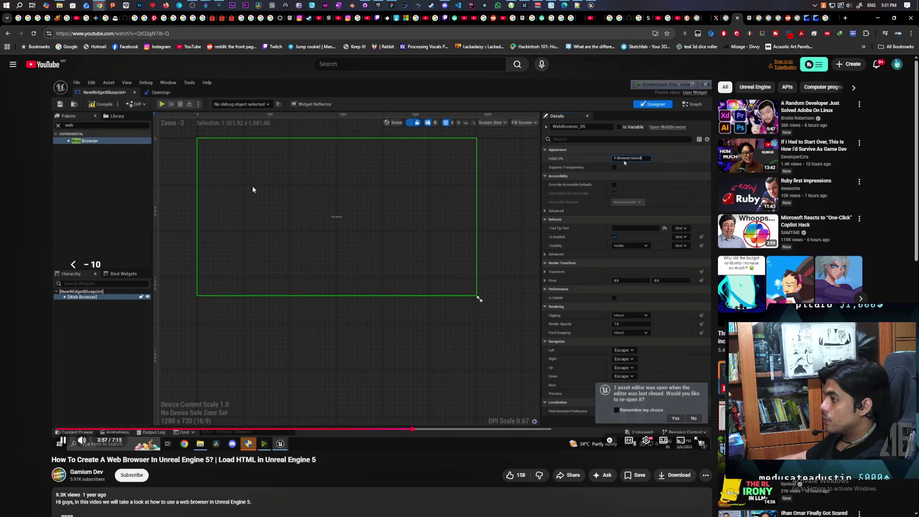
{"action": "key", "text": "j"}
{"action": "key", "text": "j"}
{"action": "key", "text": "j"}
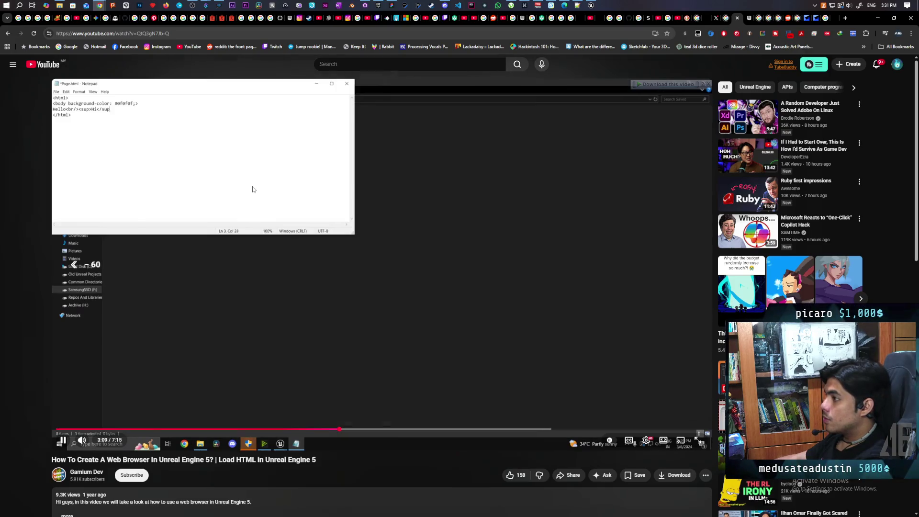
{"action": "key", "text": "k"}
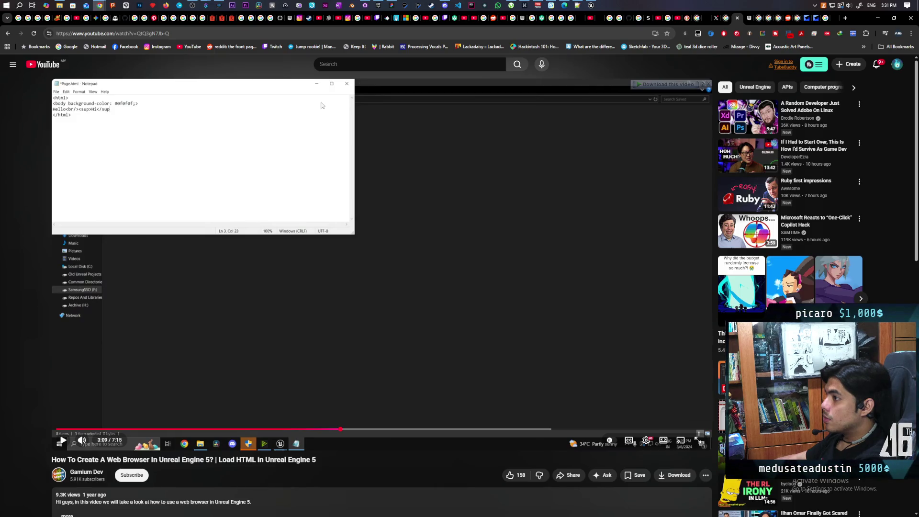
{"action": "left_click", "coordinate": [877, 18]}
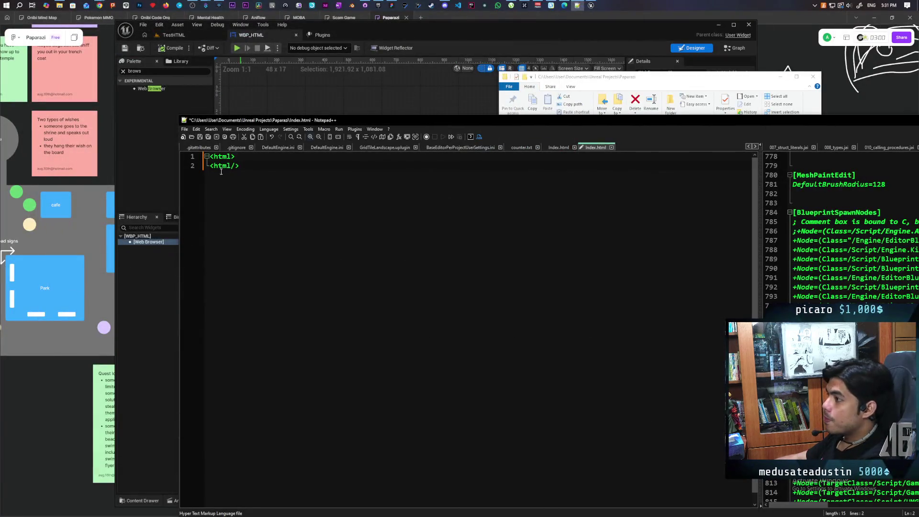
Correct line 2 to </html> and add <body> and </body> tags with an empty line between.
{"action": "left_click", "coordinate": [228, 164]}
{"action": "type", "text": "/"}
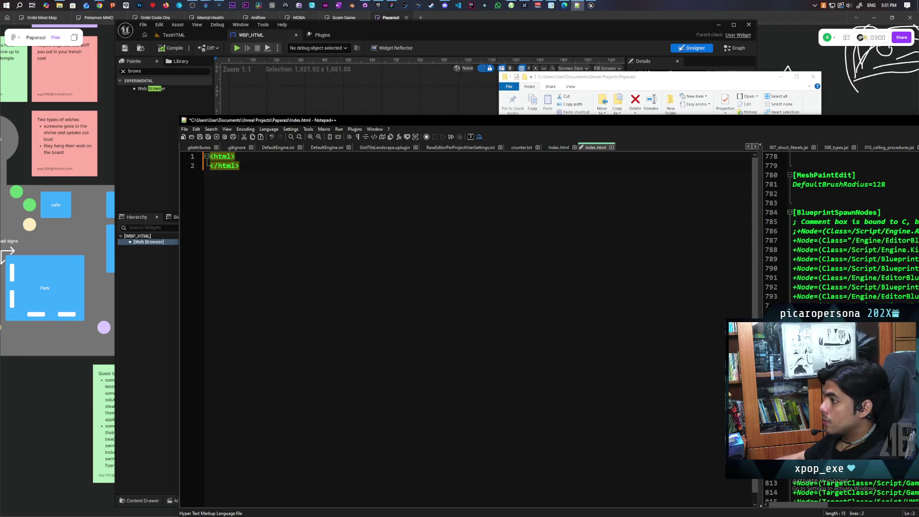
{"action": "left_click", "coordinate": [241, 156]}
{"action": "type", "text": "<"}
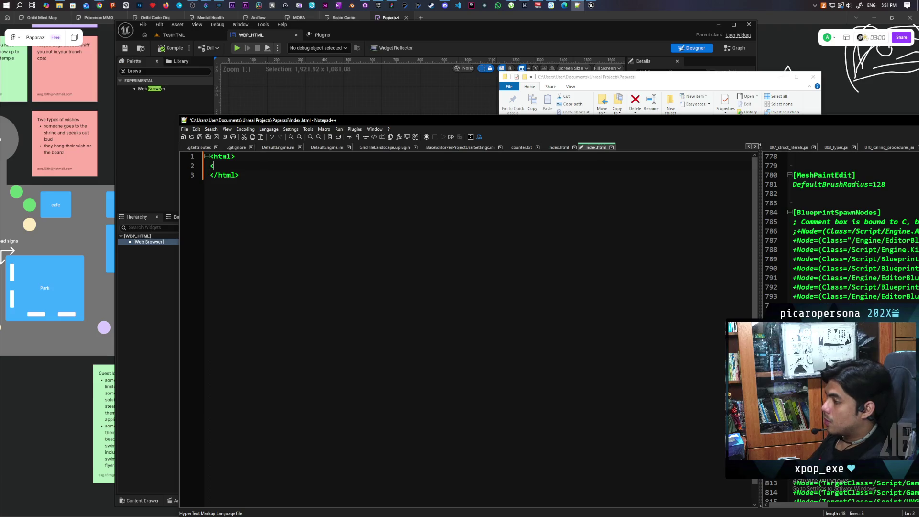
{"action": "type", "text": "body"}
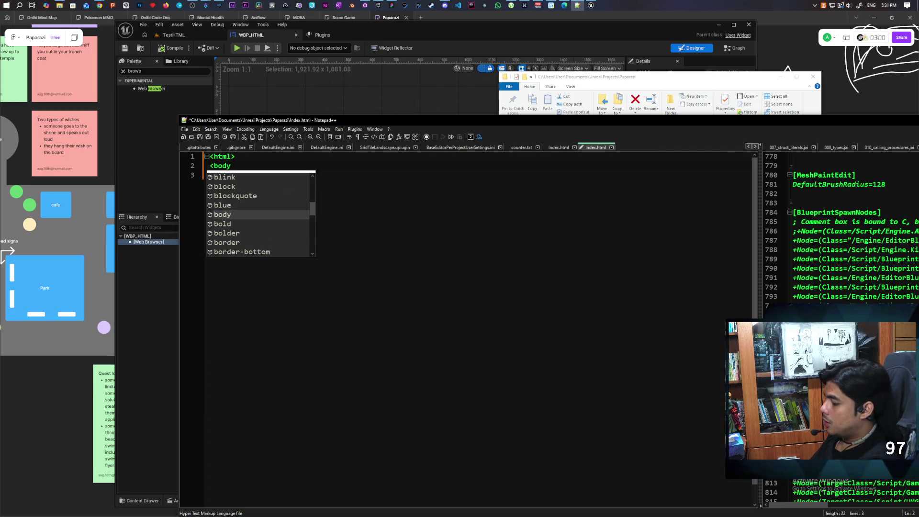
{"action": "type", "text": ">"}
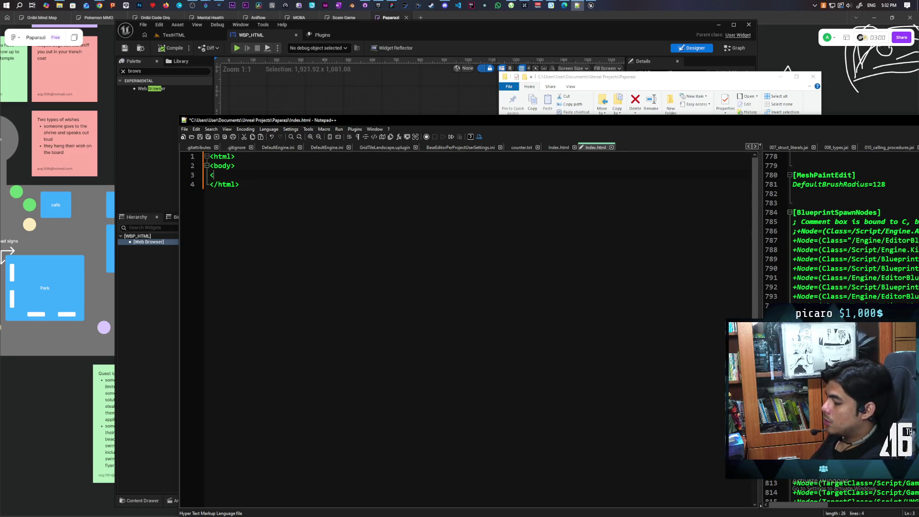
{"action": "type", "text": " </"}
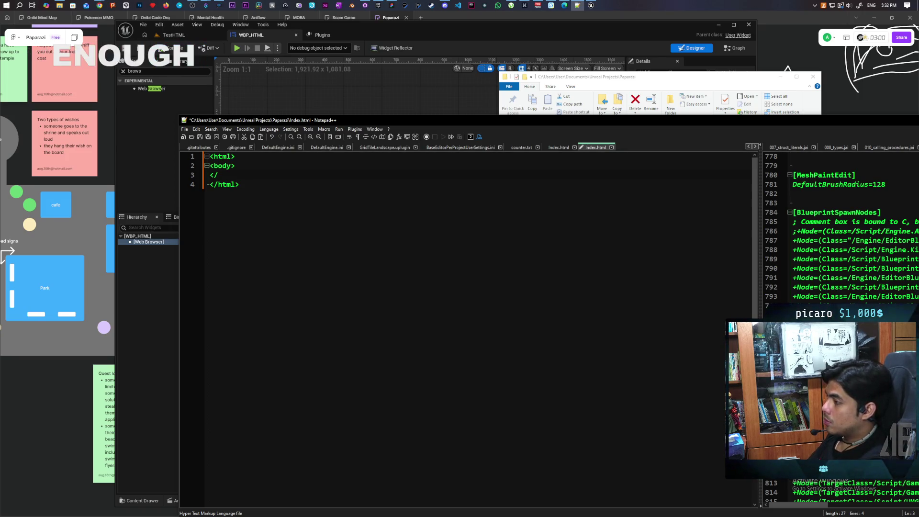
{"action": "type", "text": "body"}
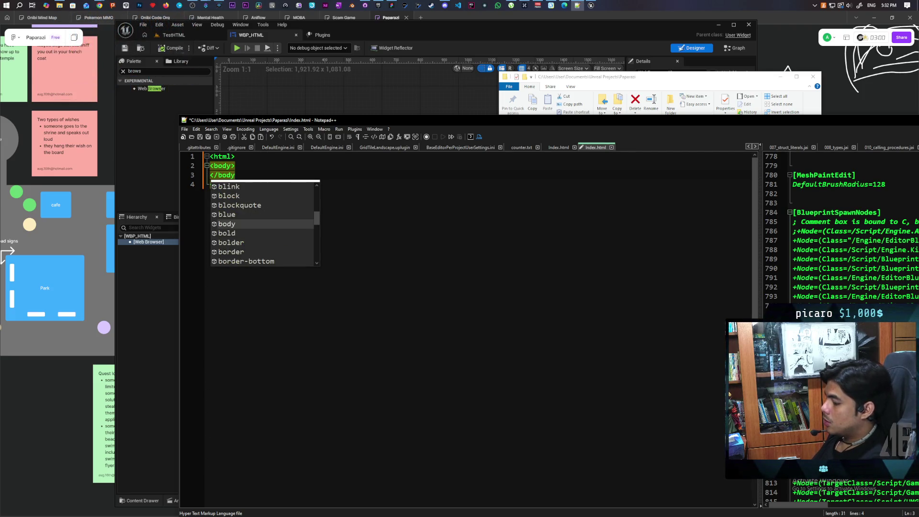
{"action": "type", "text": ">"}
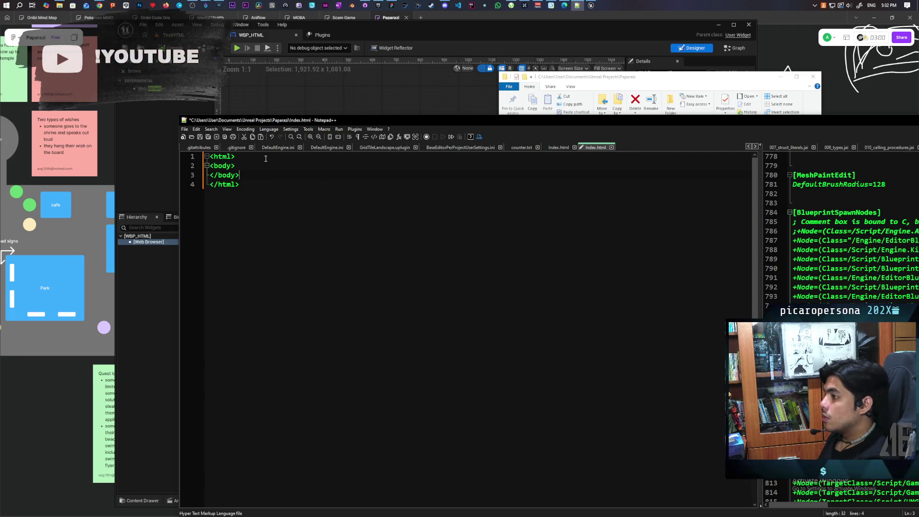
{"action": "key", "text": "Return"}
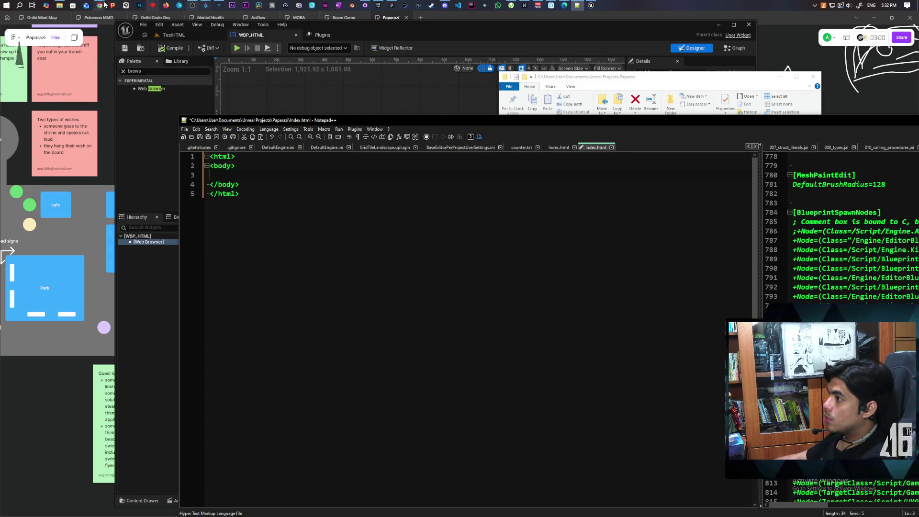
Type a short greeting sentence starting with hello on the empty body line.
{"action": "mouse_move", "coordinate": [104, 5]}
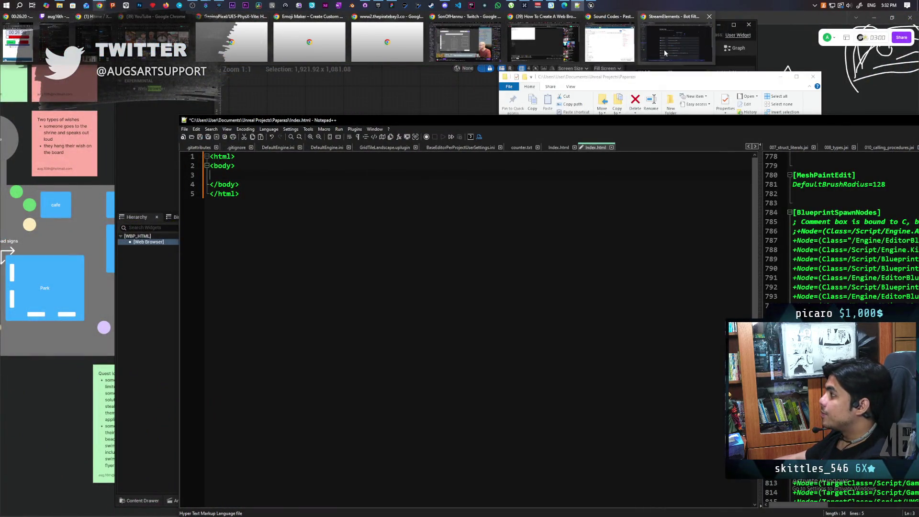
{"action": "mouse_move", "coordinate": [671, 51]}
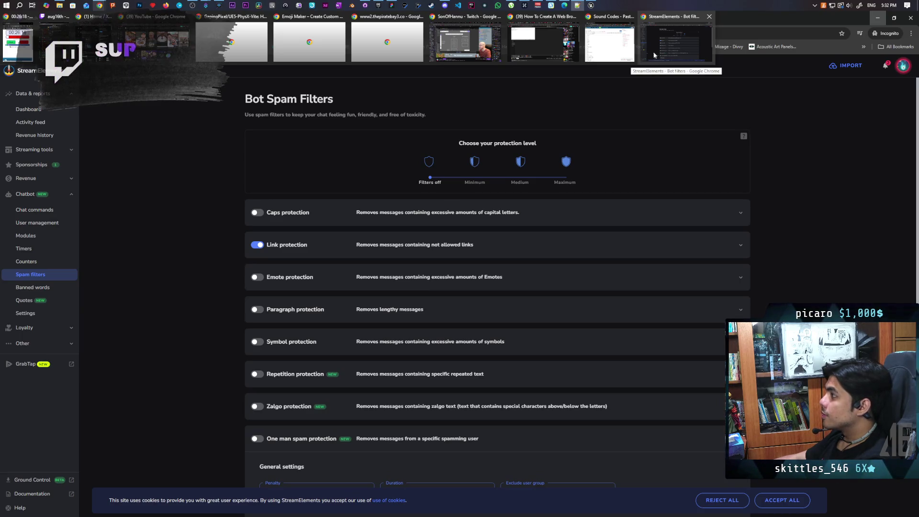
{"action": "mouse_move", "coordinate": [563, 53]}
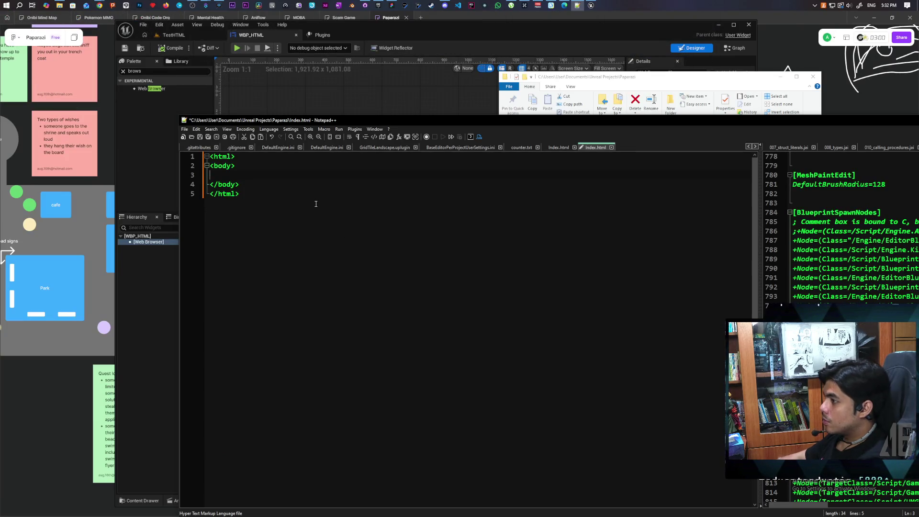
{"action": "type", "text": "hello "}
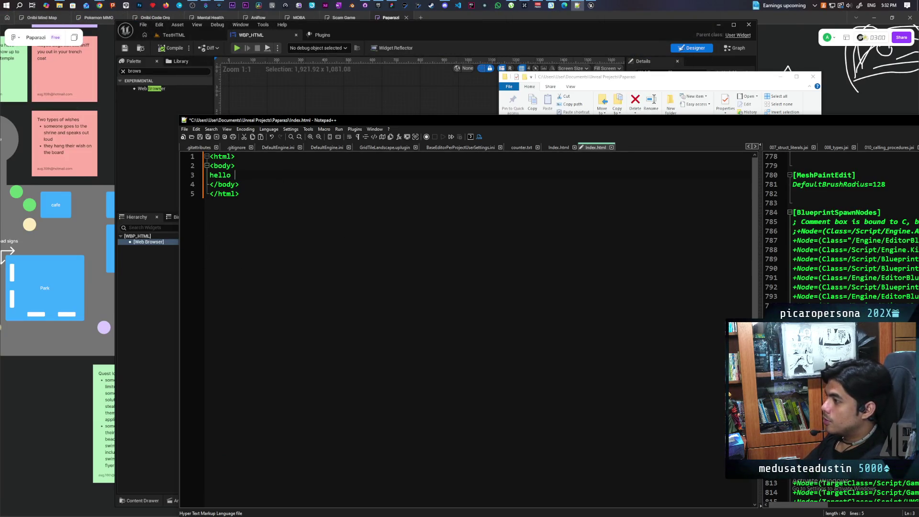
{"action": "type", "text": "jed is a "}
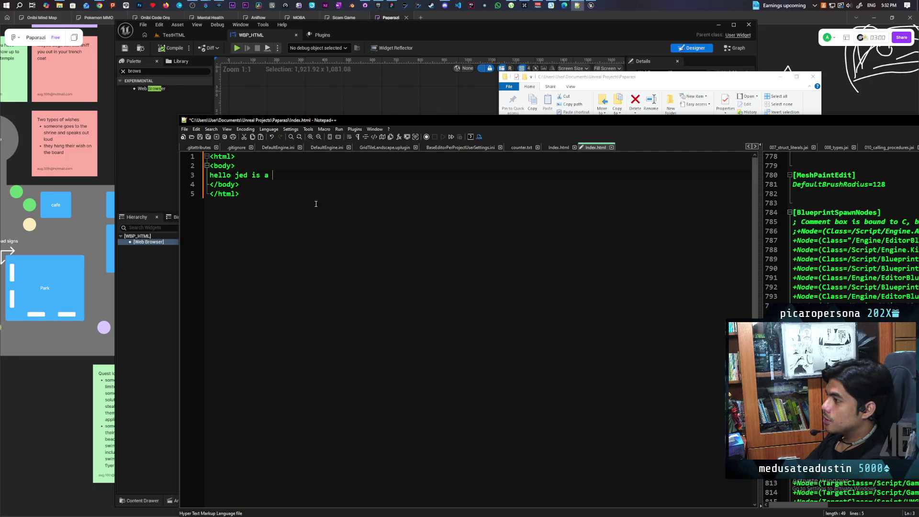
{"action": "type", "text": "scammer"}
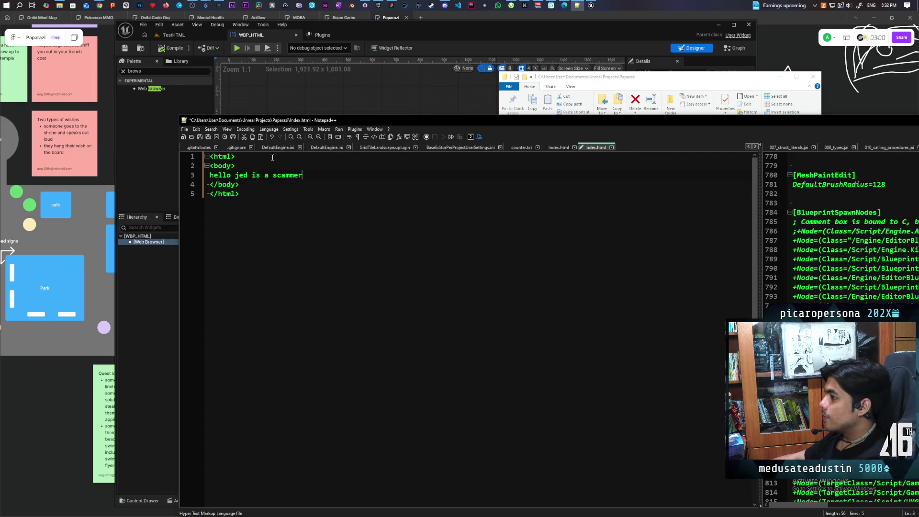
Place the cursor at the end of the closing body line on line 4.
{"action": "left_click", "coordinate": [267, 181]}
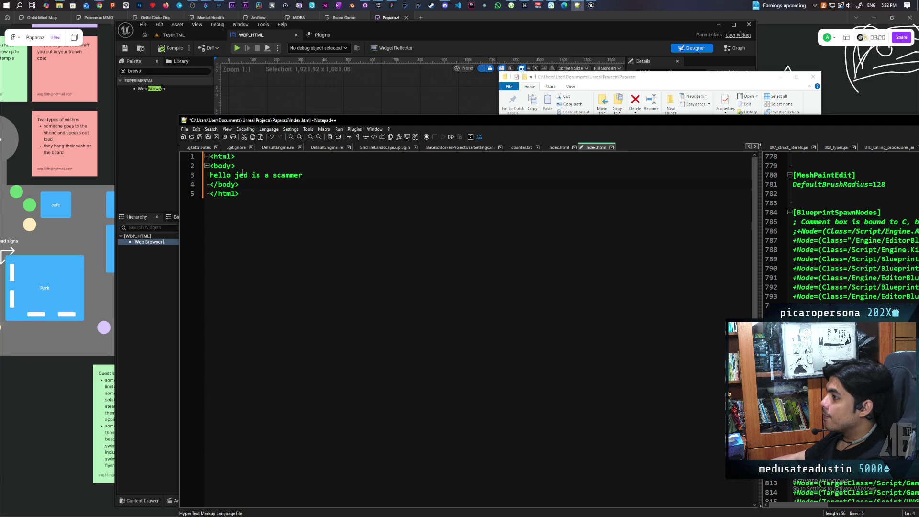
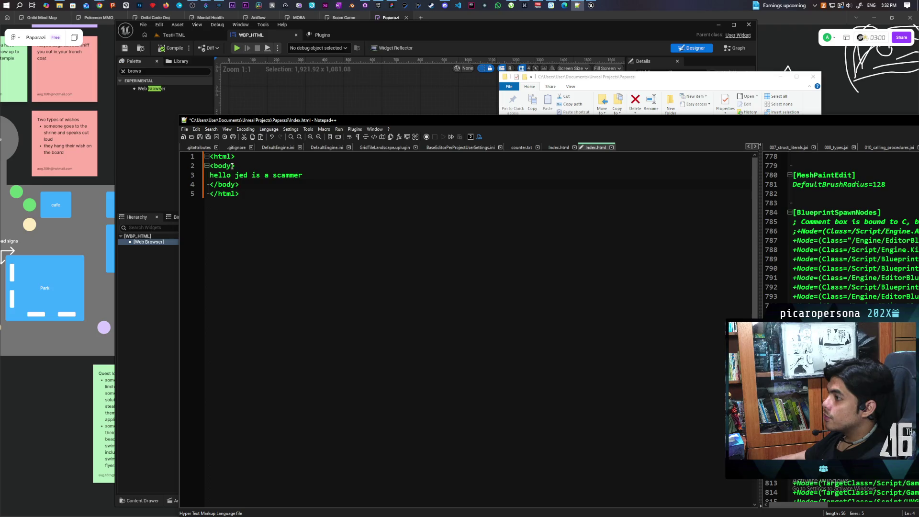
Add background-color: #0f0f0f inside the <body> tag on line 2 and save index.html.
{"action": "left_click", "coordinate": [232, 166]}
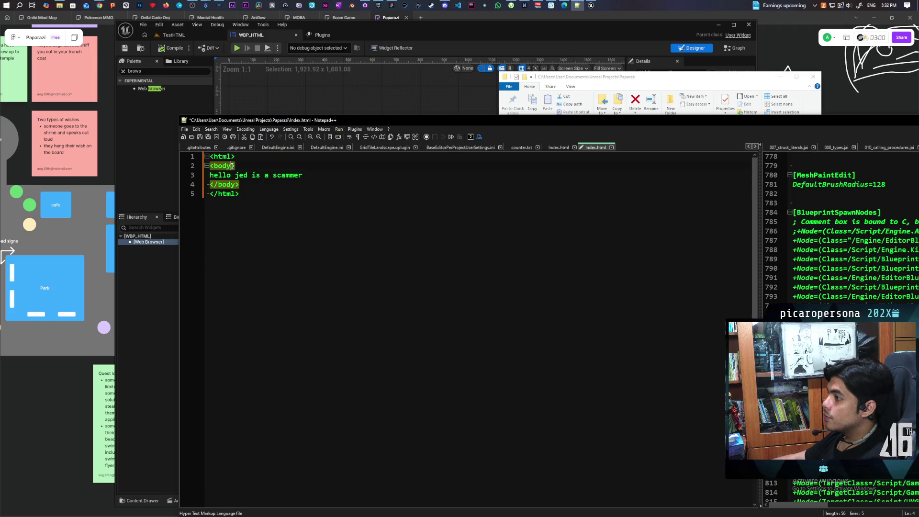
{"action": "type", "text": "ba"}
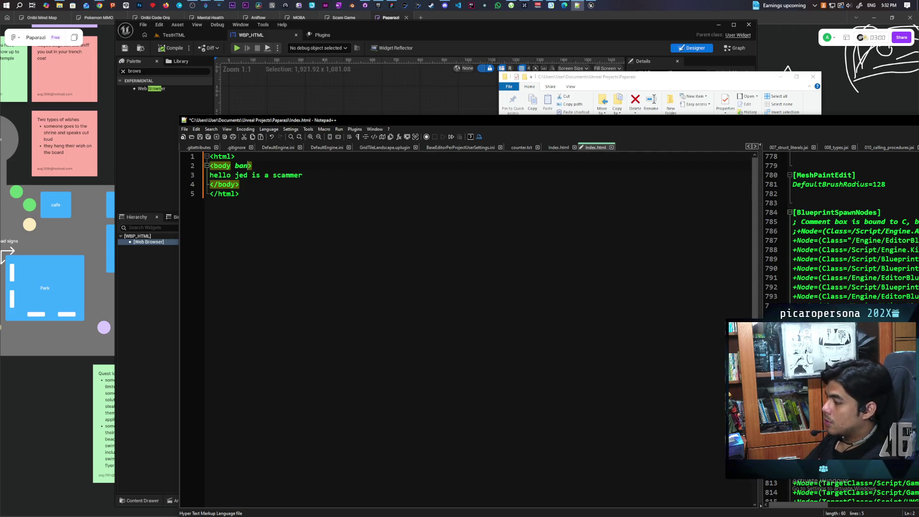
{"action": "type", "text": "ckgrou"}
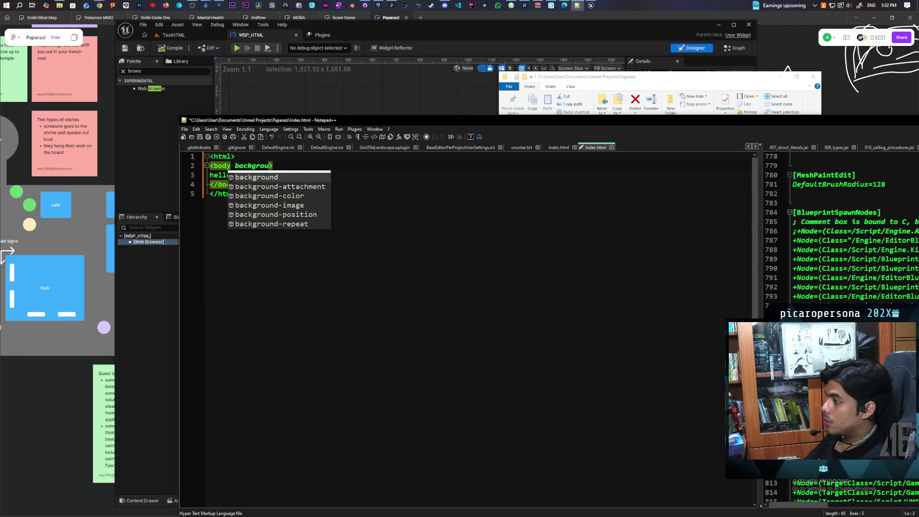
{"action": "left_click", "coordinate": [269, 196]}
{"action": "key", "text": "Return"}
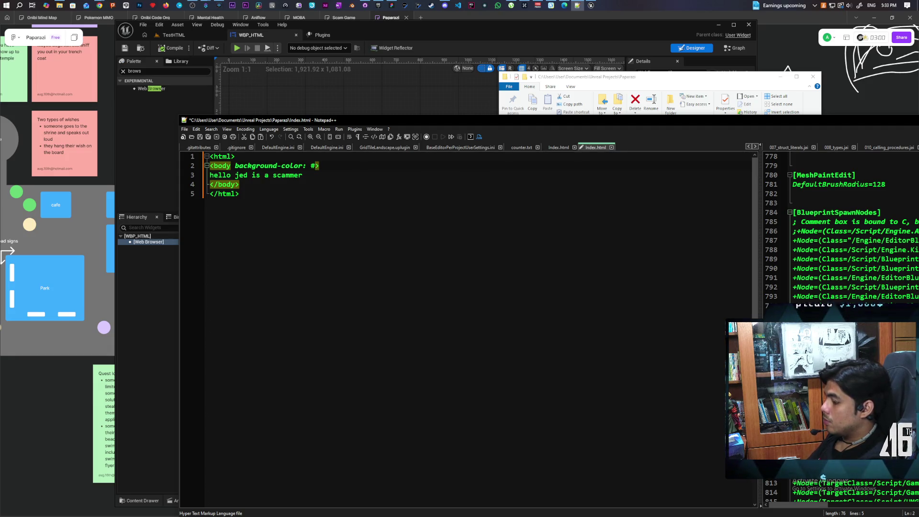
{"action": "type", "text": "0f0f0f;"}
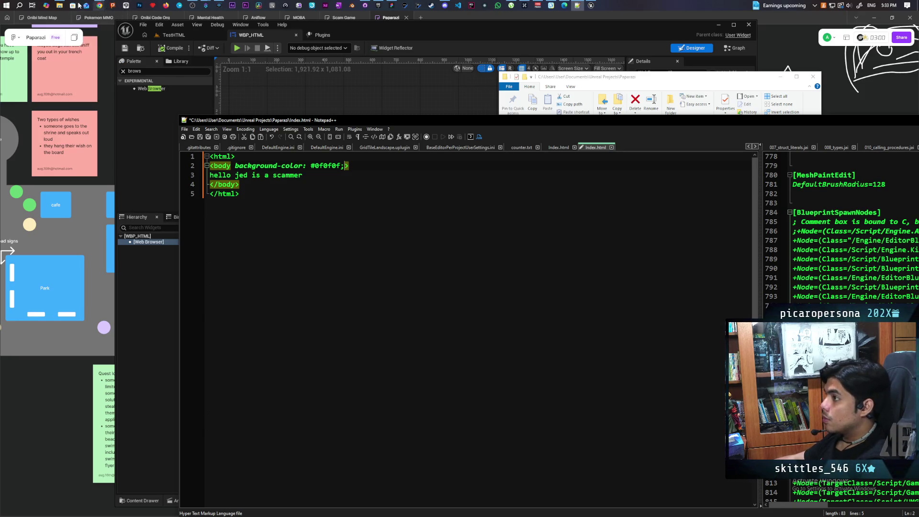
{"action": "mouse_move", "coordinate": [99, 5]}
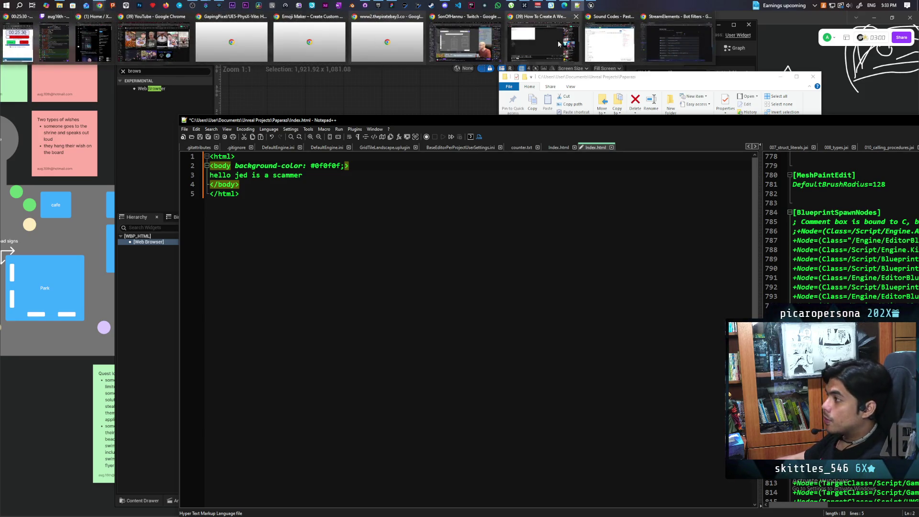
{"action": "mouse_move", "coordinate": [596, 50]}
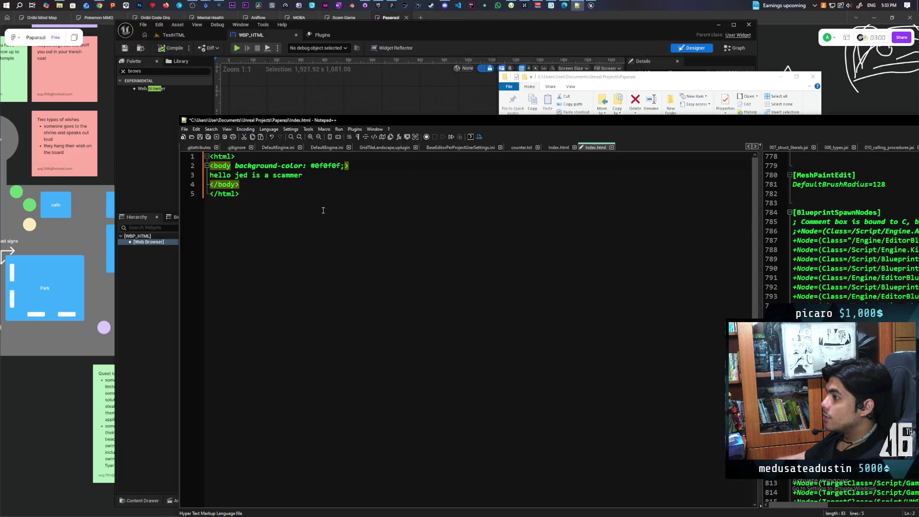
{"action": "left_click", "coordinate": [301, 184]}
{"action": "key", "text": "ctrl+s"}
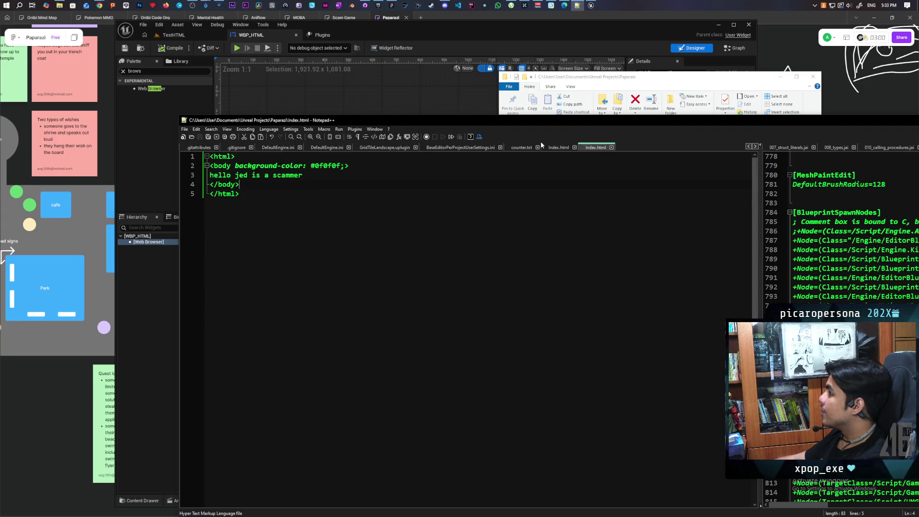
Move Notepad++ aside, copy the Paparazi folder path from Explorer's address bar, and return to Unreal.
{"action": "mouse_move", "coordinate": [579, 121]}
{"action": "left_mouse_down"}
{"action": "mouse_move", "coordinate": [514, 148]}
{"action": "mouse_move", "coordinate": [489, 145]}
{"action": "left_mouse_up"}
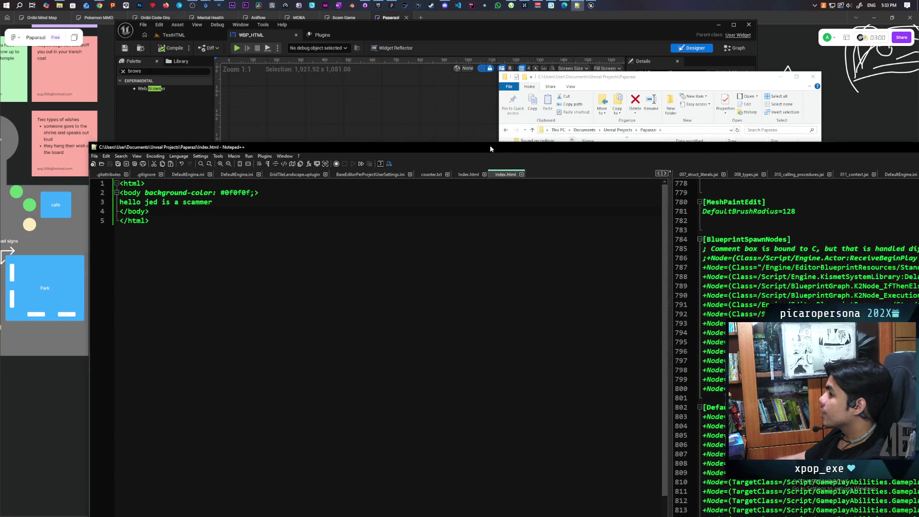
{"action": "mouse_move", "coordinate": [810, 145]}
{"action": "left_mouse_down"}
{"action": "mouse_move", "coordinate": [669, 360]}
{"action": "mouse_move", "coordinate": [677, 386]}
{"action": "left_mouse_up"}
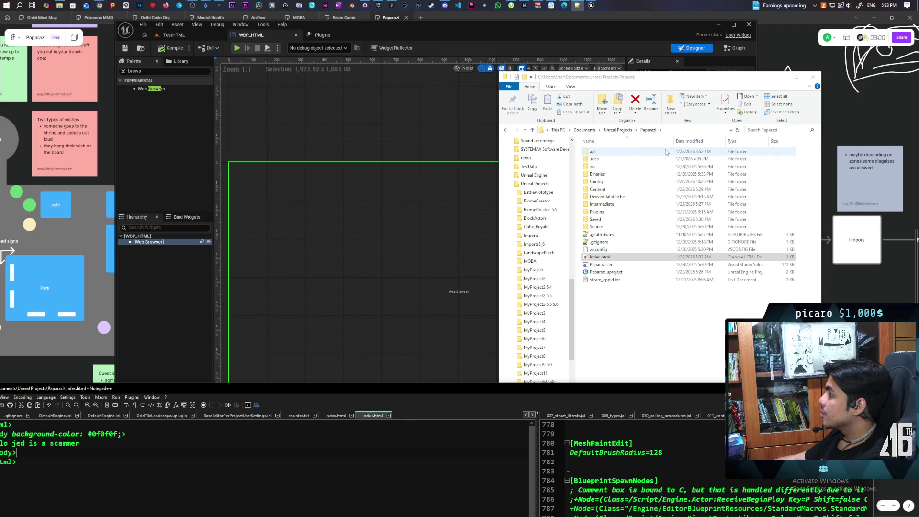
{"action": "left_click", "coordinate": [674, 133]}
{"action": "left_click", "coordinate": [675, 131]}
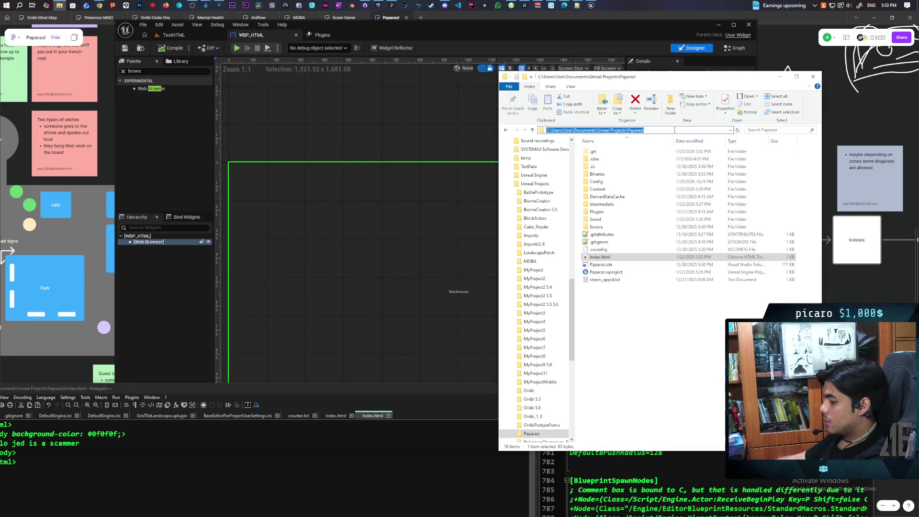
{"action": "left_click", "coordinate": [404, 143]}
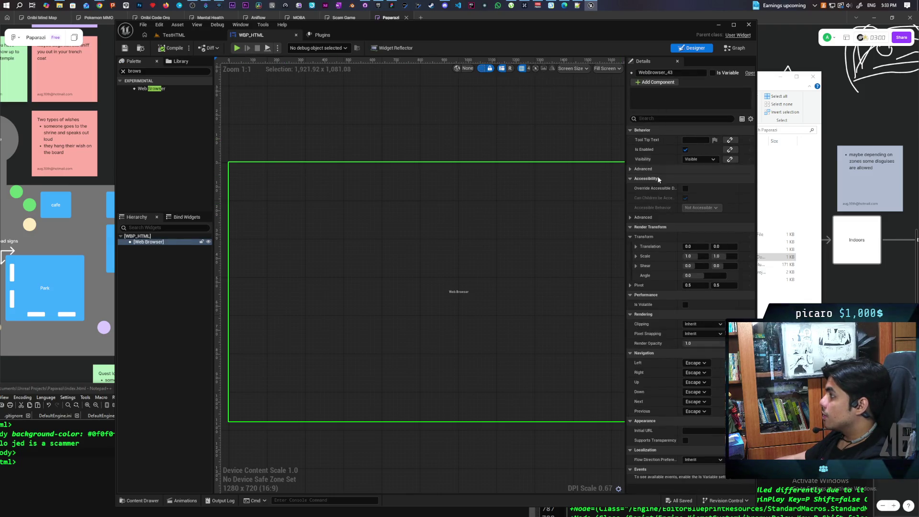
Select the Web Browser widget and paste the copied project path into its Initial URL.
{"action": "left_click", "coordinate": [140, 241]}
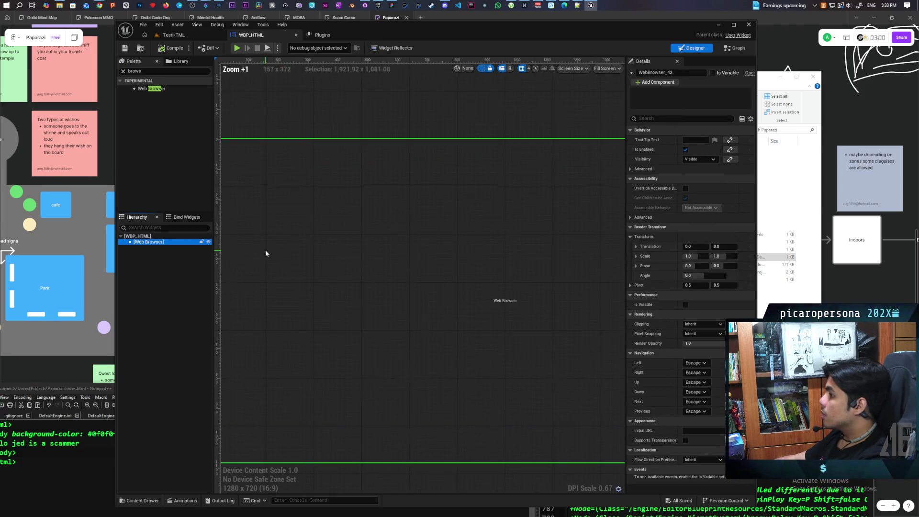
{"action": "scroll", "coordinate": [266, 252], "scroll_direction": "up", "scroll_amount": 1}
{"action": "left_click", "coordinate": [148, 237]}
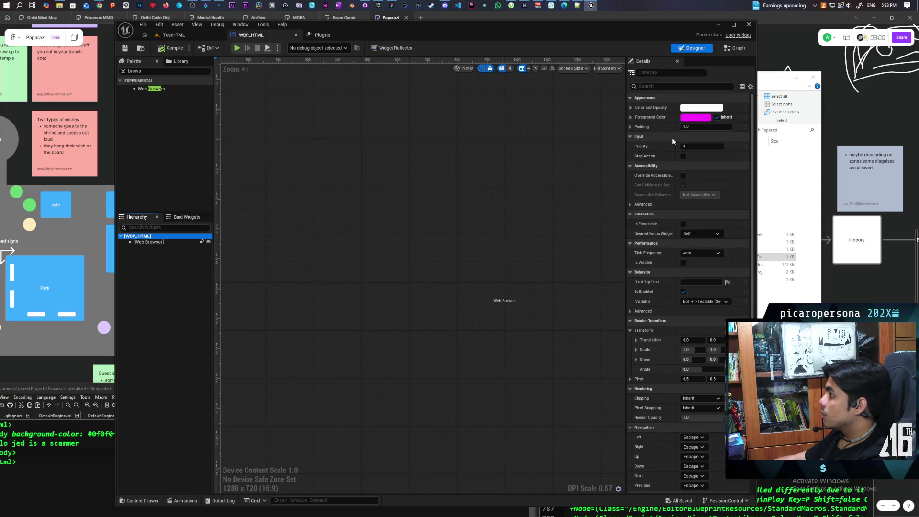
{"action": "scroll", "coordinate": [672, 137], "scroll_direction": "down", "scroll_amount": 2}
{"action": "scroll", "coordinate": [673, 143], "scroll_direction": "up", "scroll_amount": 1}
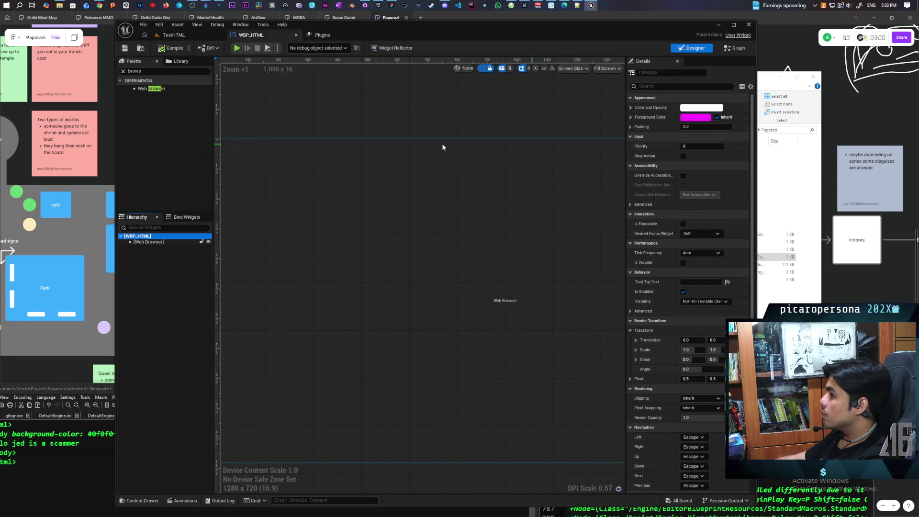
{"action": "left_click", "coordinate": [391, 290]}
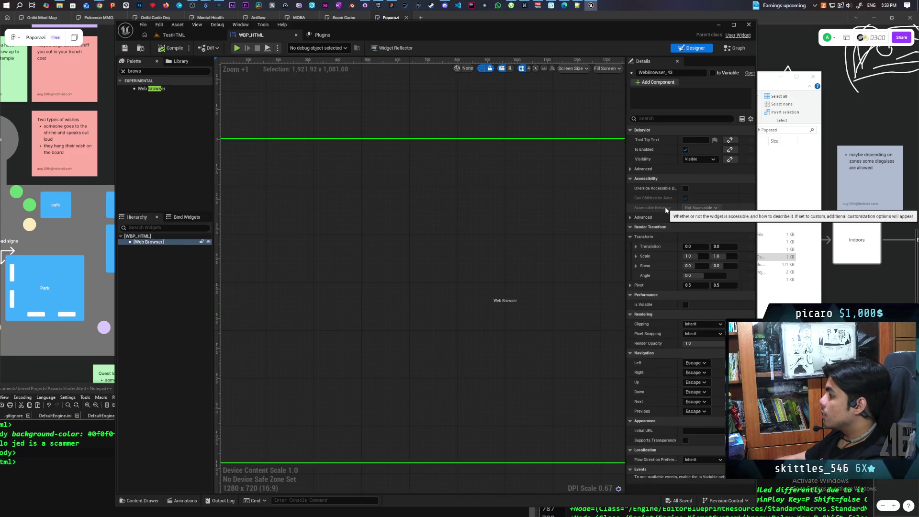
{"action": "left_click", "coordinate": [703, 430]}
{"action": "key", "text": "ctrl+v"}
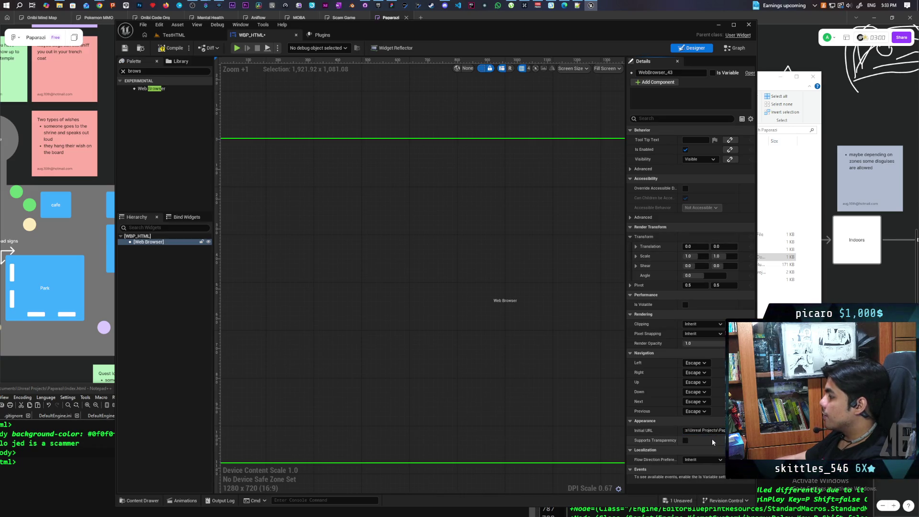
{"action": "key", "text": "ctrl+a"}
{"action": "key", "text": "Return"}
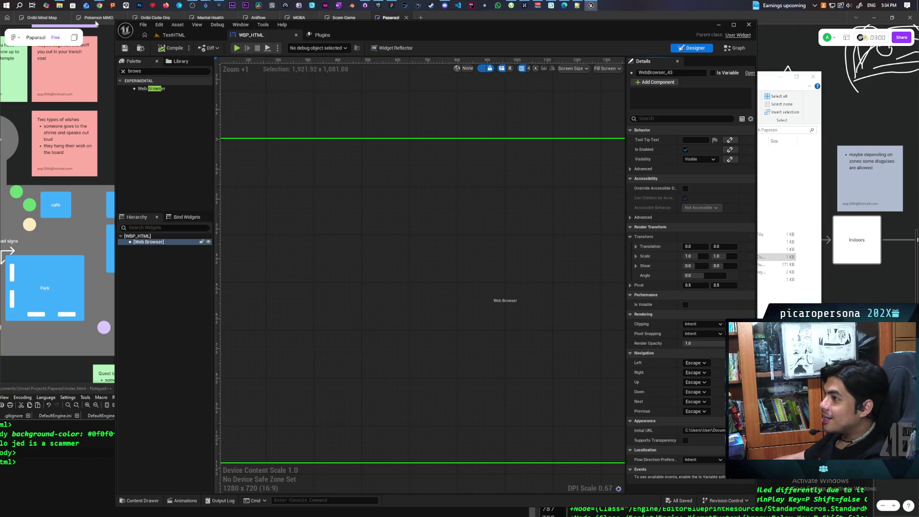
Bring up the YouTube tutorial window, then the Sound Codes pastebin window.
{"action": "mouse_move", "coordinate": [99, 5]}
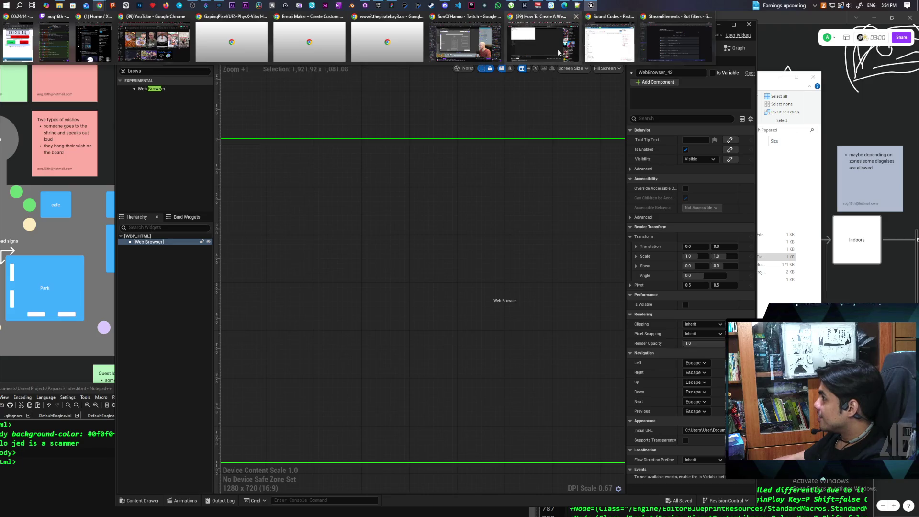
{"action": "left_click", "coordinate": [576, 48]}
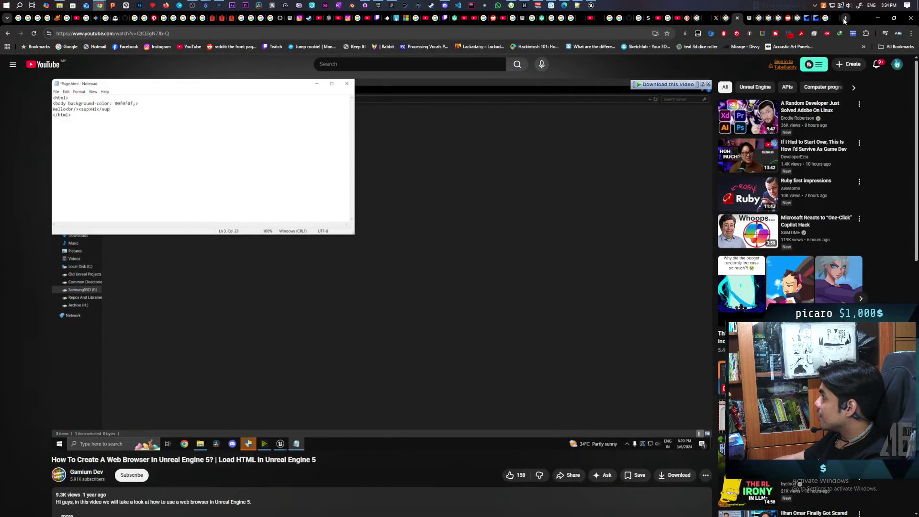
{"action": "mouse_move", "coordinate": [99, 4]}
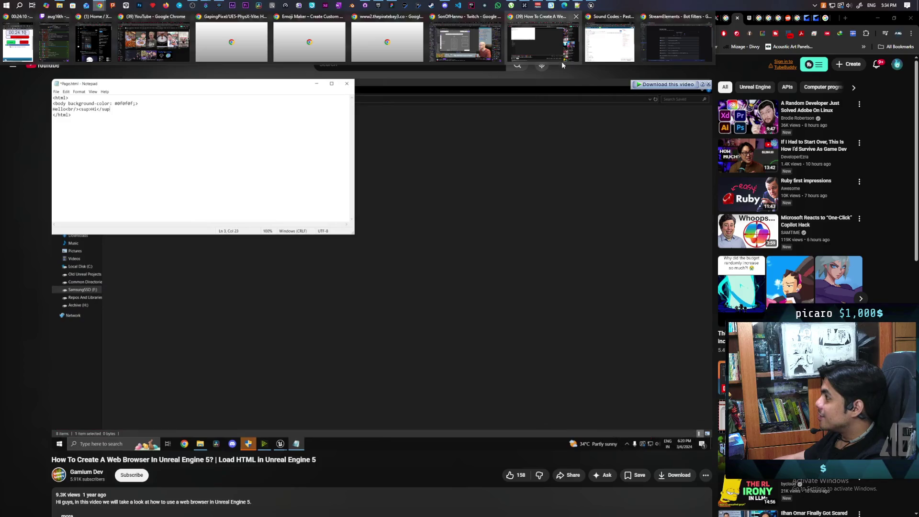
{"action": "left_click", "coordinate": [608, 42]}
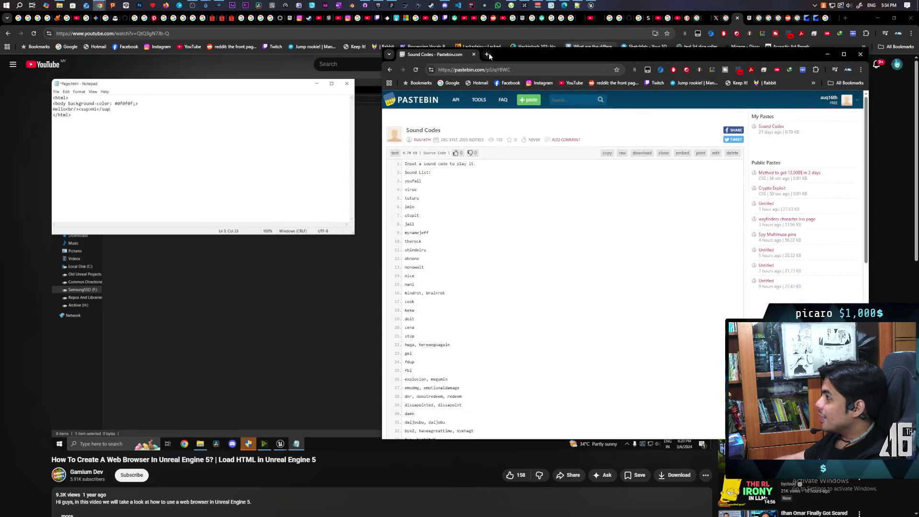
Search Google for 'waifu' in a new tab, show image results, and move the window left.
{"action": "left_click", "coordinate": [487, 55]}
{"action": "type", "text": "waifu"}
{"action": "key", "text": "Return"}
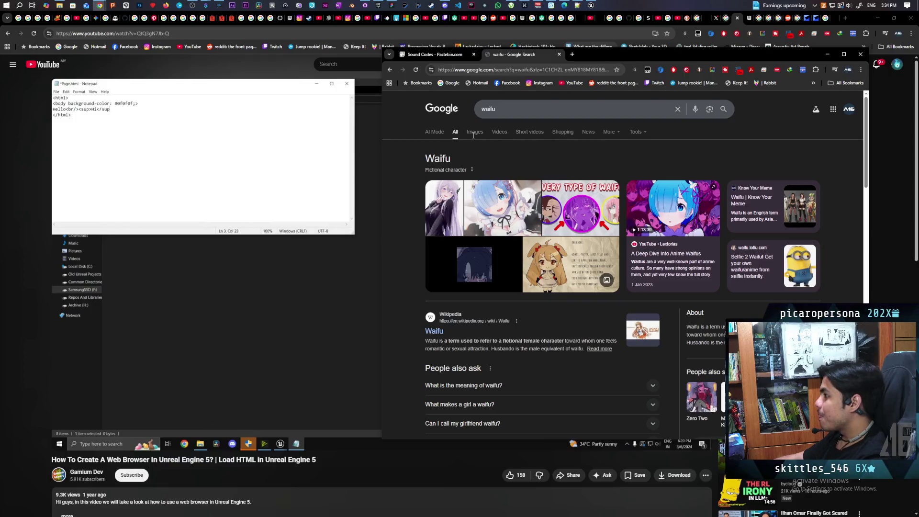
{"action": "left_click", "coordinate": [472, 132]}
{"action": "mouse_move", "coordinate": [644, 54]}
{"action": "left_mouse_down"}
{"action": "mouse_move", "coordinate": [362, 85]}
{"action": "mouse_move", "coordinate": [324, 71]}
{"action": "mouse_move", "coordinate": [283, 76]}
{"action": "mouse_move", "coordinate": [303, 71]}
{"action": "mouse_move", "coordinate": [338, 103]}
{"action": "mouse_move", "coordinate": [291, 102]}
{"action": "mouse_move", "coordinate": [317, 97]}
{"action": "mouse_move", "coordinate": [336, 59]}
{"action": "mouse_move", "coordinate": [329, 105]}
{"action": "mouse_move", "coordinate": [396, 85]}
{"action": "mouse_move", "coordinate": [350, 93]}
{"action": "mouse_move", "coordinate": [412, 140]}
{"action": "mouse_move", "coordinate": [421, 163]}
{"action": "left_mouse_up"}
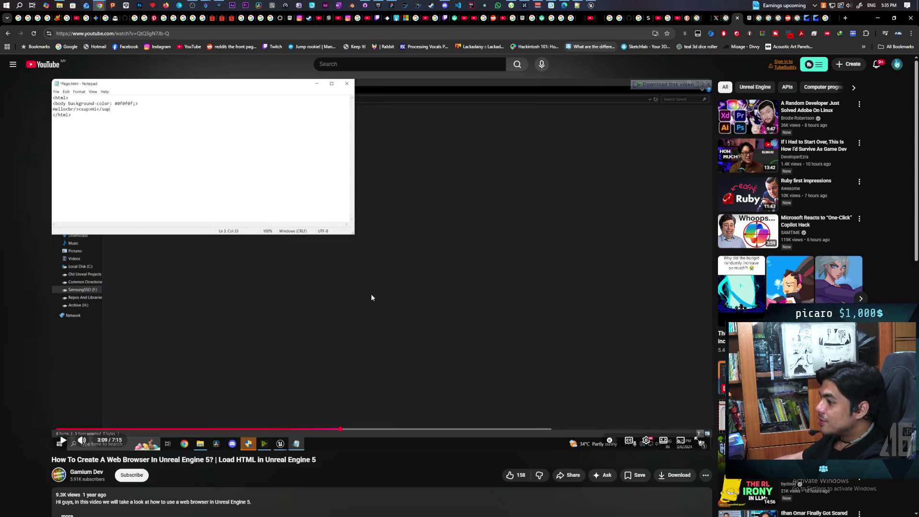
Open the TestHTML level blueprint's event graph.
{"action": "left_click", "coordinate": [590, 5]}
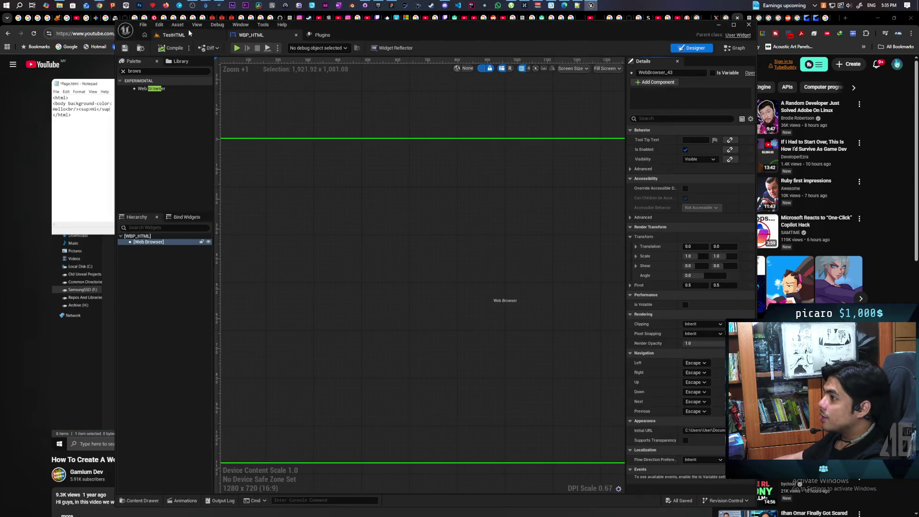
{"action": "left_click", "coordinate": [187, 34]}
{"action": "left_click", "coordinate": [245, 47]}
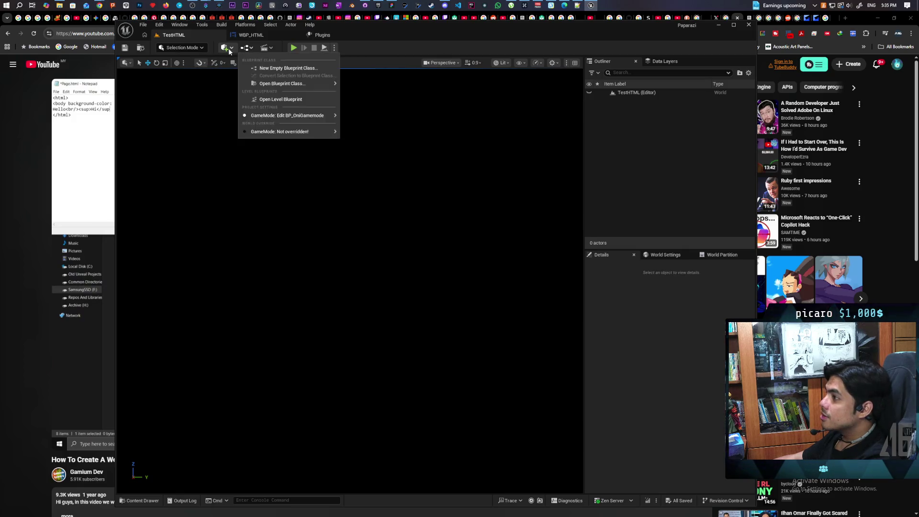
{"action": "left_click", "coordinate": [224, 47]}
{"action": "left_click", "coordinate": [245, 48]}
{"action": "left_click", "coordinate": [246, 48]}
{"action": "left_click", "coordinate": [279, 98]}
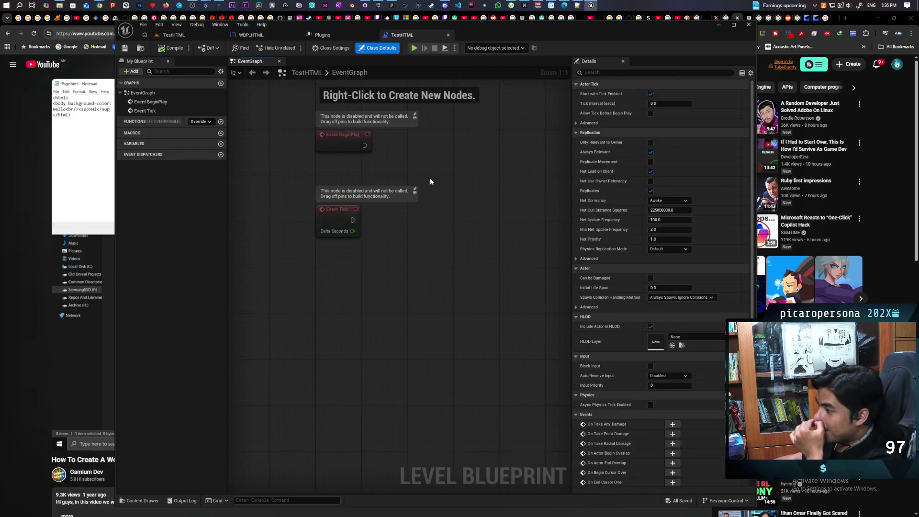
Add a Create Widget node to the level blueprint graph.
{"action": "right_click", "coordinate": [333, 267]}
{"action": "right_click", "coordinate": [452, 162]}
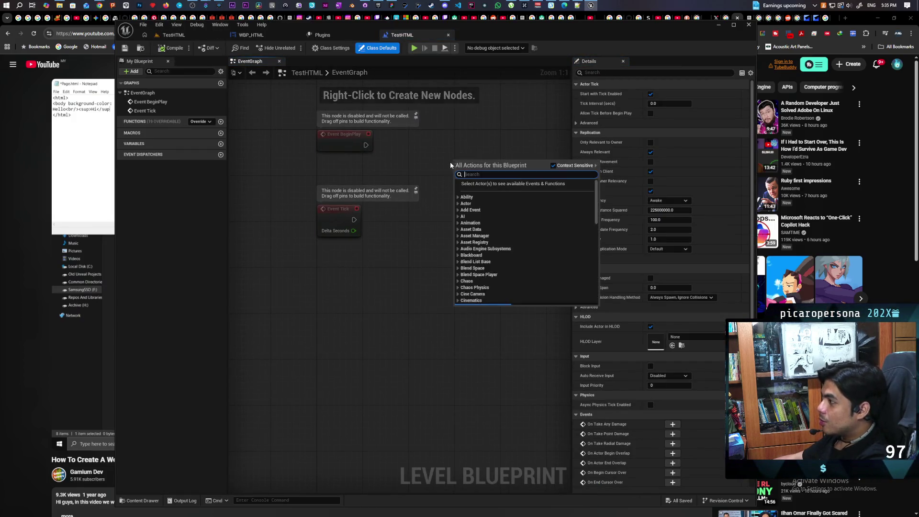
{"action": "type", "text": "create widget"}
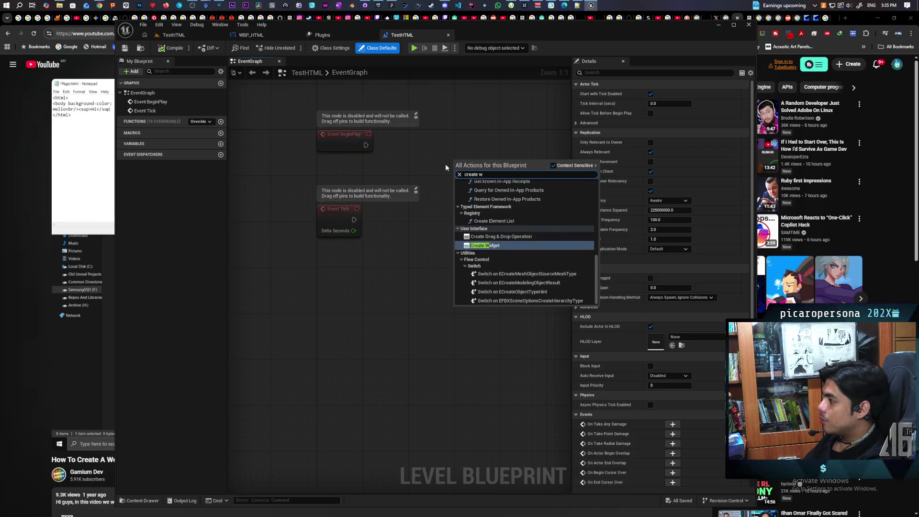
{"action": "key", "text": "Return"}
Set the node's class to WBP_HTML and wire it to Event BeginPlay.
{"action": "left_click", "coordinate": [249, 35]}
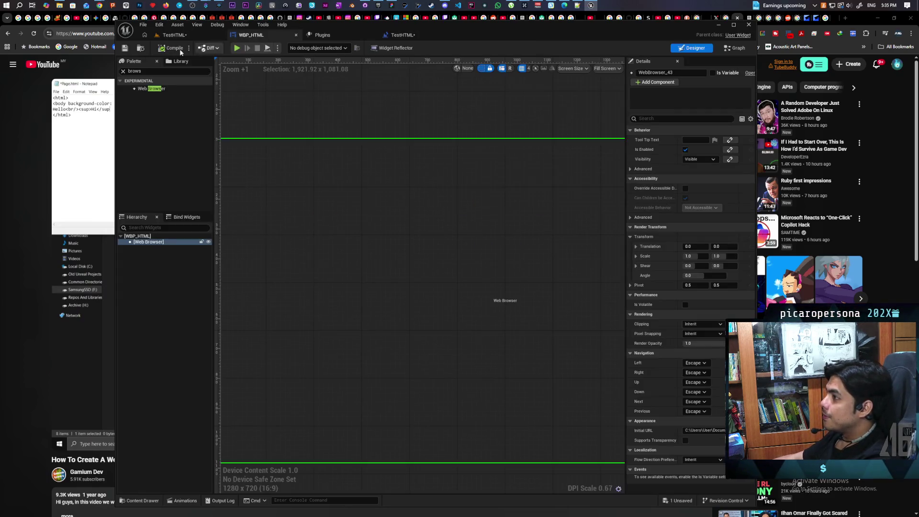
{"action": "key", "text": "ctrl+space"}
{"action": "left_click", "coordinate": [400, 35]}
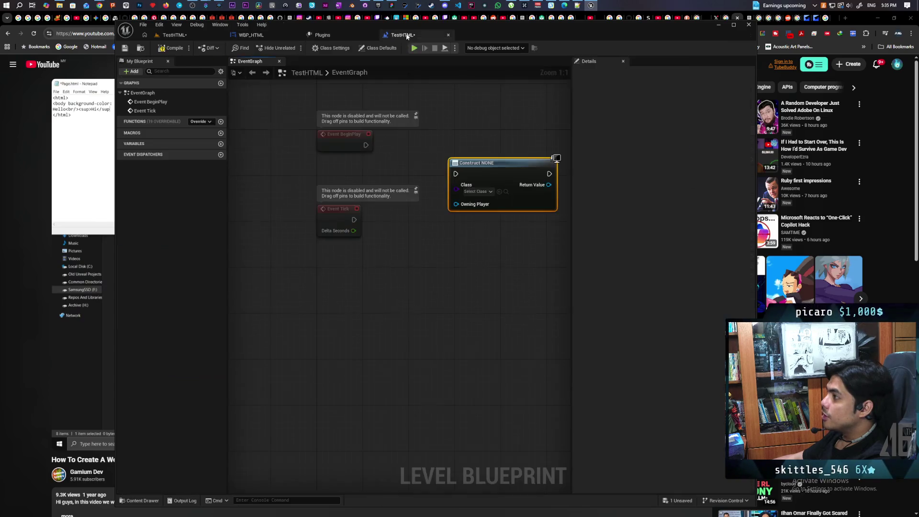
{"action": "left_click", "coordinate": [499, 191]}
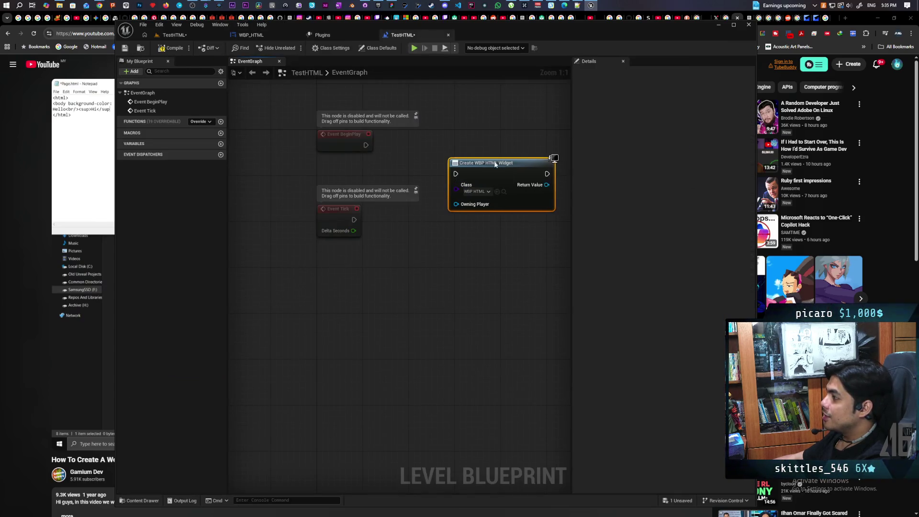
{"action": "left_click_drag", "start_coordinate": [500, 165], "coordinate": [466, 142]}
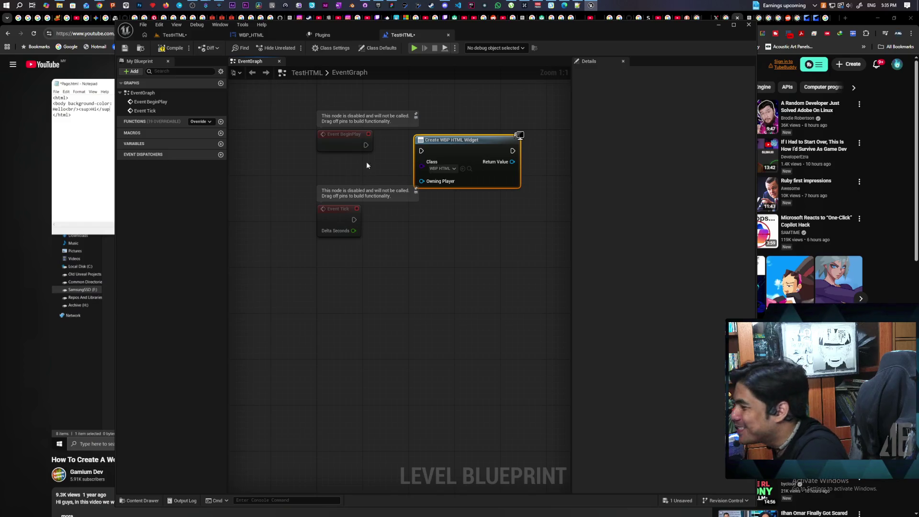
{"action": "mouse_move", "coordinate": [366, 145]}
{"action": "left_mouse_down"}
{"action": "mouse_move", "coordinate": [421, 150]}
{"action": "mouse_move", "coordinate": [424, 142]}
{"action": "left_mouse_up"}
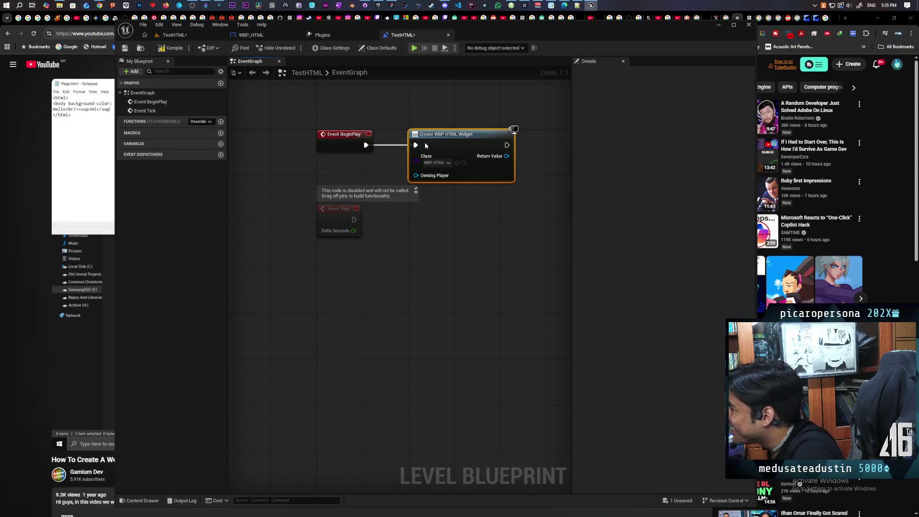
Add an Add to Viewport node fed by the created widget's Return Value.
{"action": "right_click", "coordinate": [453, 192]}
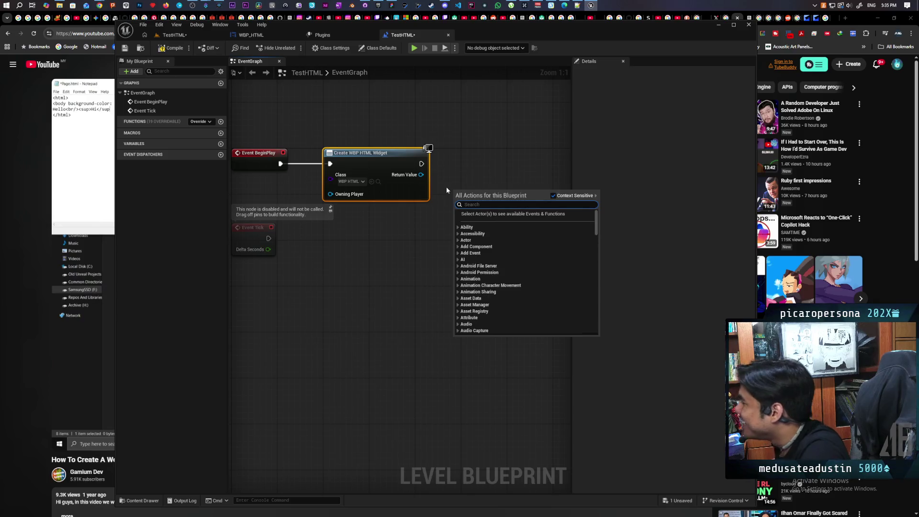
{"action": "type", "text": "add to view"}
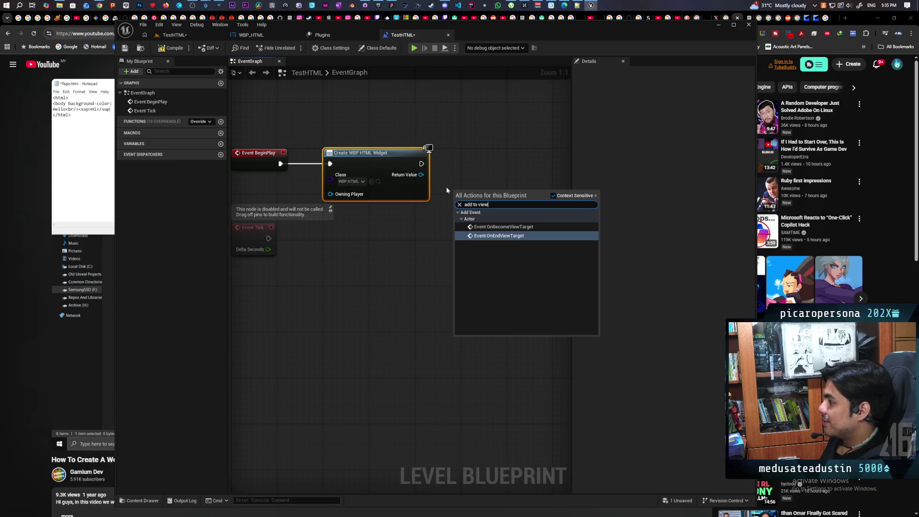
{"action": "left_click", "coordinate": [448, 183]}
{"action": "mouse_move", "coordinate": [421, 175]}
{"action": "left_mouse_down"}
{"action": "mouse_move", "coordinate": [482, 182]}
{"action": "mouse_move", "coordinate": [481, 170]}
{"action": "left_mouse_up"}
{"action": "type", "text": "add to"}
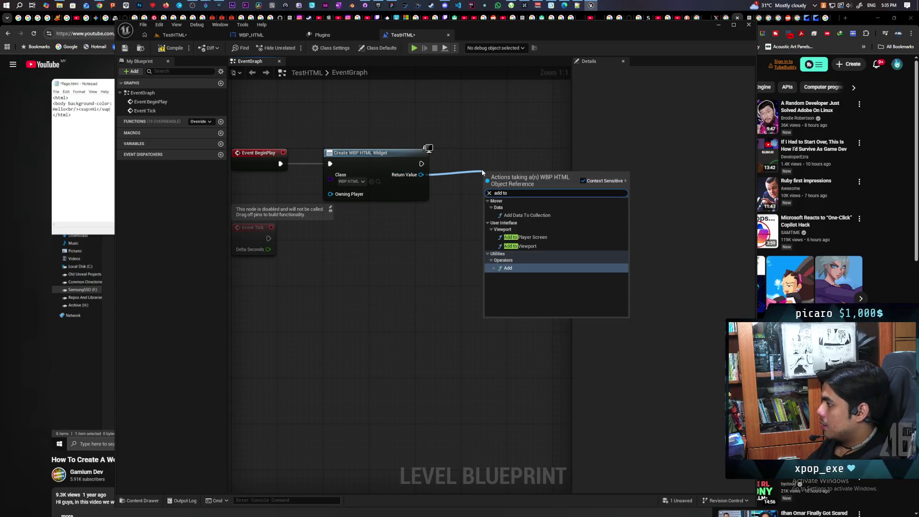
{"action": "type", "text": "v"}
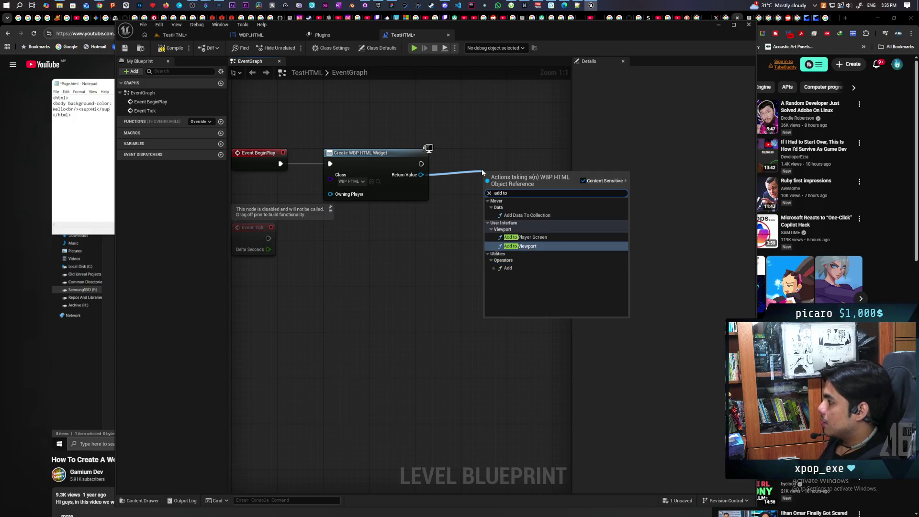
{"action": "key", "text": "Return"}
{"action": "left_click_drag", "start_coordinate": [511, 185], "coordinate": [500, 157]}
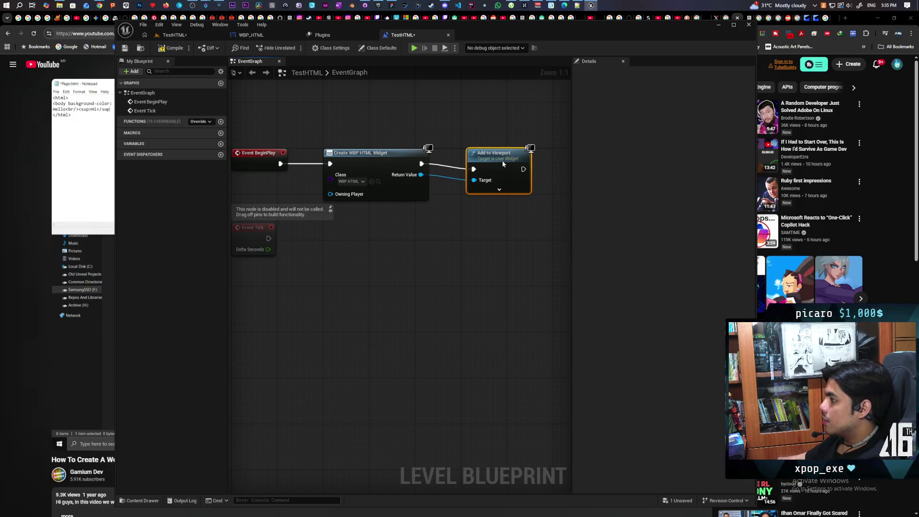
Save the blueprint and play the TestHTML level to see the HTML greeting.
{"action": "key", "text": "ctrl+s"}
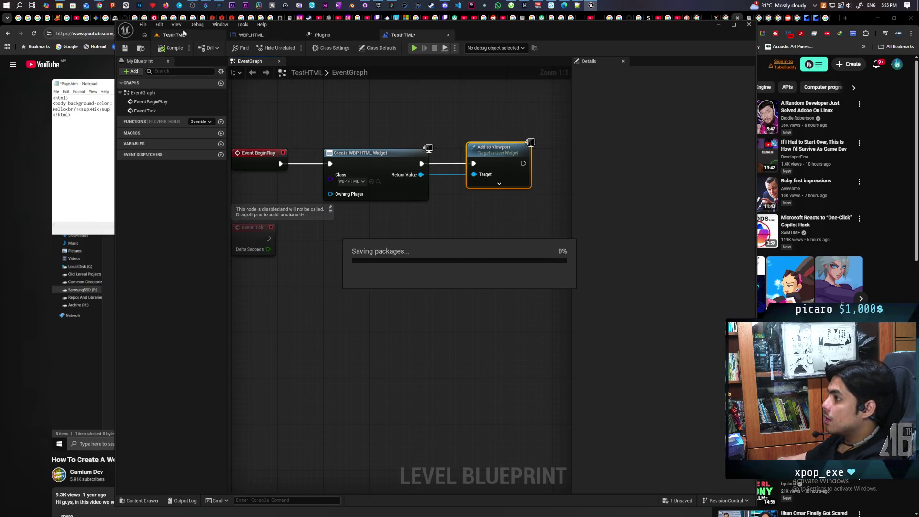
{"action": "left_click", "coordinate": [191, 34]}
{"action": "left_click", "coordinate": [294, 48]}
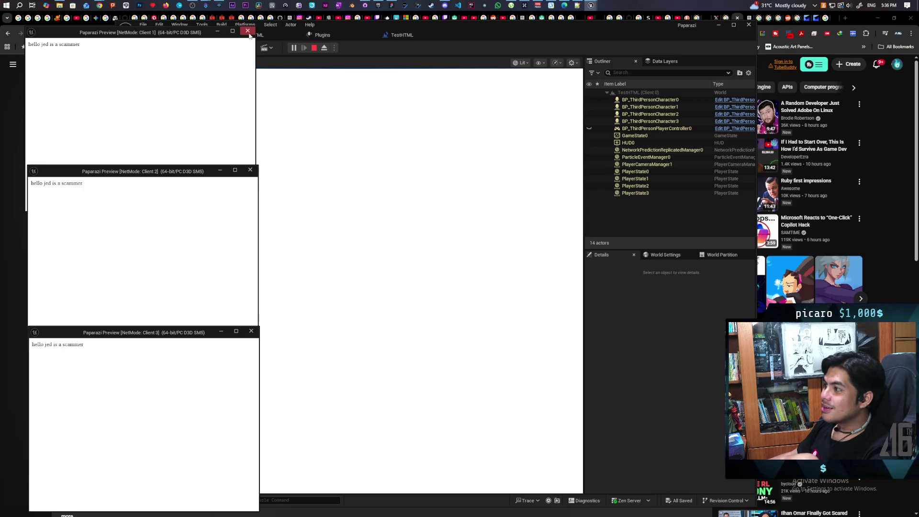
Close the client previews, set Number of Players to 1, and play the level again.
{"action": "left_click", "coordinate": [249, 33]}
{"action": "left_click", "coordinate": [249, 33]}
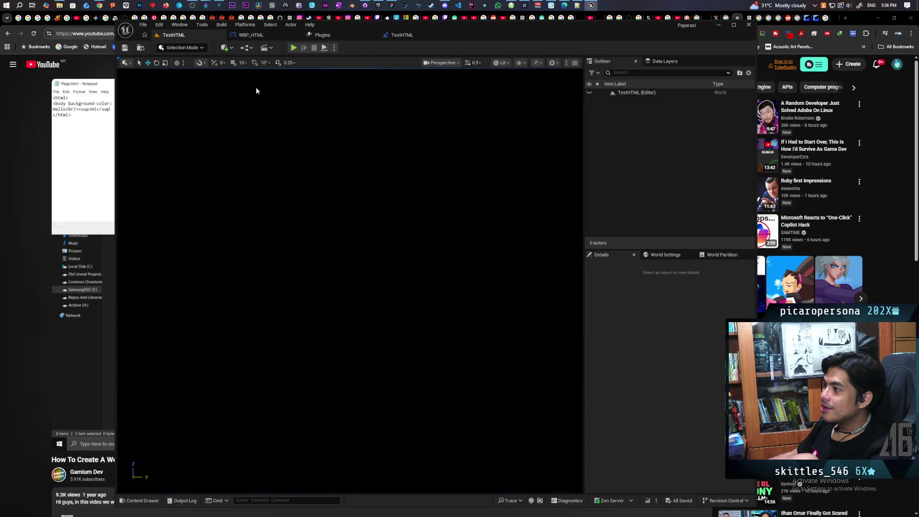
{"action": "left_click", "coordinate": [334, 49]}
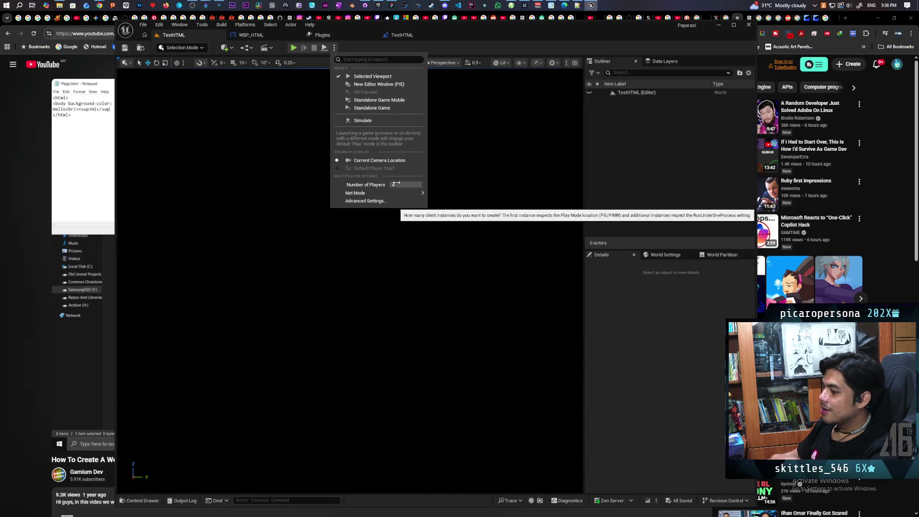
{"action": "left_click", "coordinate": [405, 186]}
{"action": "type", "text": "1"}
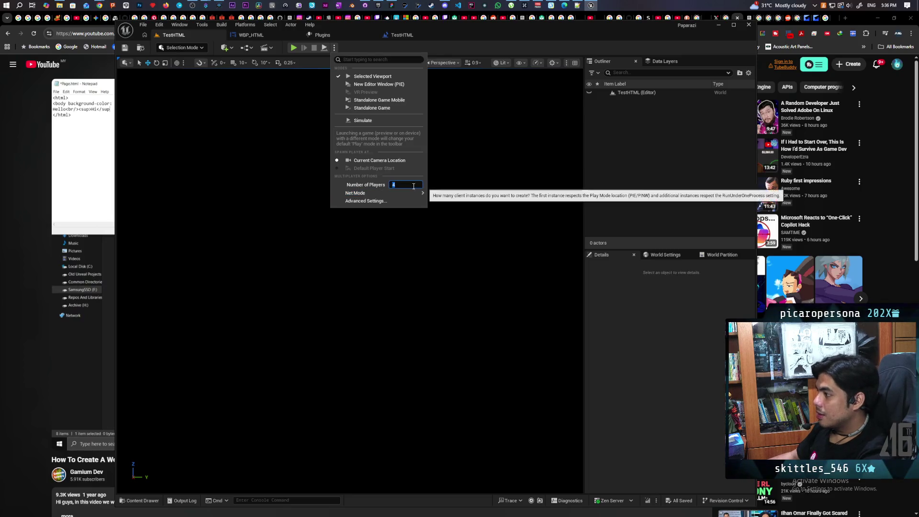
{"action": "left_click", "coordinate": [471, 181]}
{"action": "left_click", "coordinate": [293, 49]}
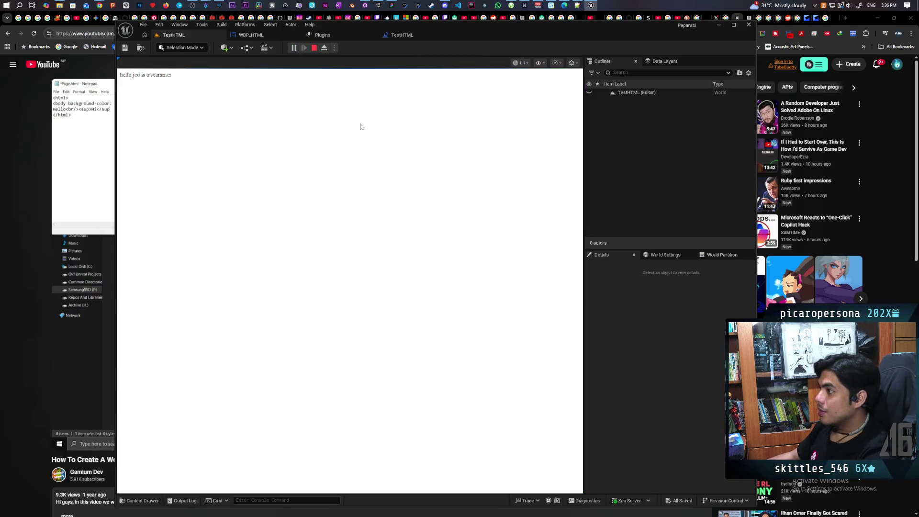
{"action": "mouse_move", "coordinate": [115, 20]}
{"action": "left_mouse_down"}
{"action": "mouse_move", "coordinate": [159, 367]}
{"action": "mouse_move", "coordinate": [185, 102]}
{"action": "mouse_move", "coordinate": [426, 98]}
{"action": "mouse_move", "coordinate": [337, 64]}
{"action": "mouse_move", "coordinate": [180, 61]}
{"action": "mouse_move", "coordinate": [130, 73]}
{"action": "mouse_move", "coordinate": [80, 166]}
{"action": "mouse_move", "coordinate": [457, 160]}
{"action": "mouse_move", "coordinate": [458, 143]}
{"action": "left_mouse_up"}
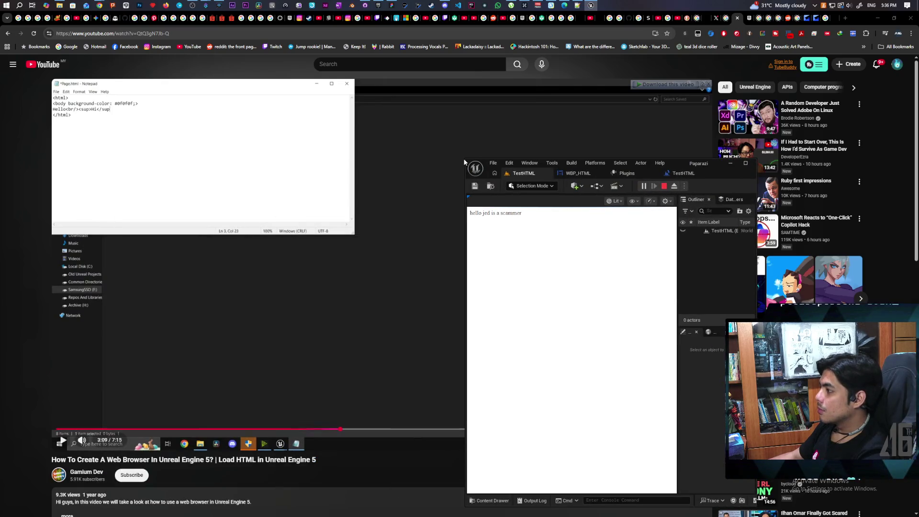
Enlarge the editor window again and stop the running game.
{"action": "mouse_move", "coordinate": [279, 134]}
{"action": "left_mouse_down"}
{"action": "mouse_move", "coordinate": [79, 124]}
{"action": "mouse_move", "coordinate": [212, 85]}
{"action": "mouse_move", "coordinate": [133, 63]}
{"action": "mouse_move", "coordinate": [108, 65]}
{"action": "left_mouse_up"}
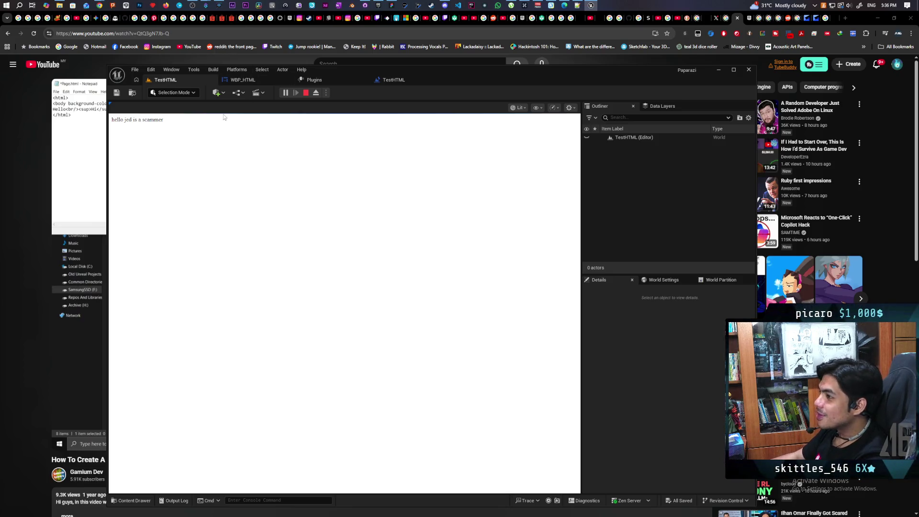
{"action": "left_click", "coordinate": [305, 93]}
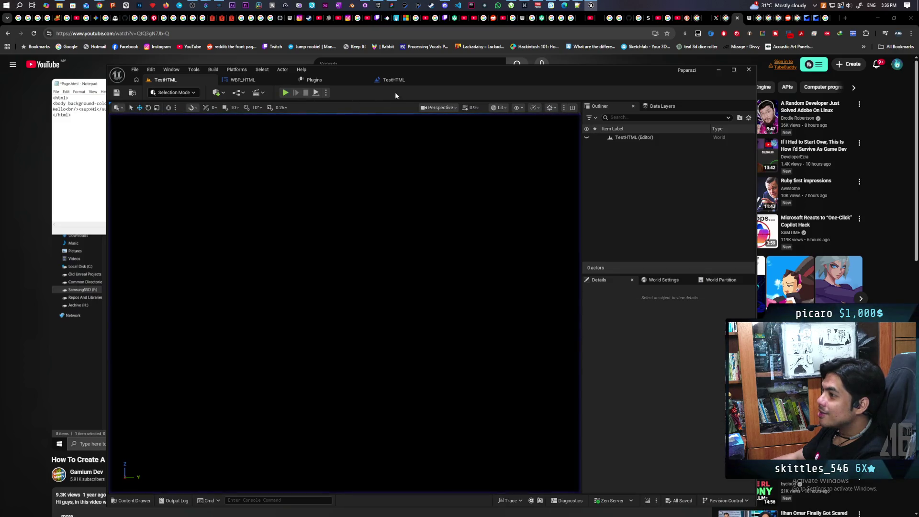
Move Unreal aside, seek the tutorial with the arrow keys to about 4:42, and pause.
{"action": "mouse_move", "coordinate": [489, 79]}
{"action": "left_mouse_down"}
{"action": "mouse_move", "coordinate": [548, 85]}
{"action": "mouse_move", "coordinate": [598, 70]}
{"action": "mouse_move", "coordinate": [592, 76]}
{"action": "left_mouse_up"}
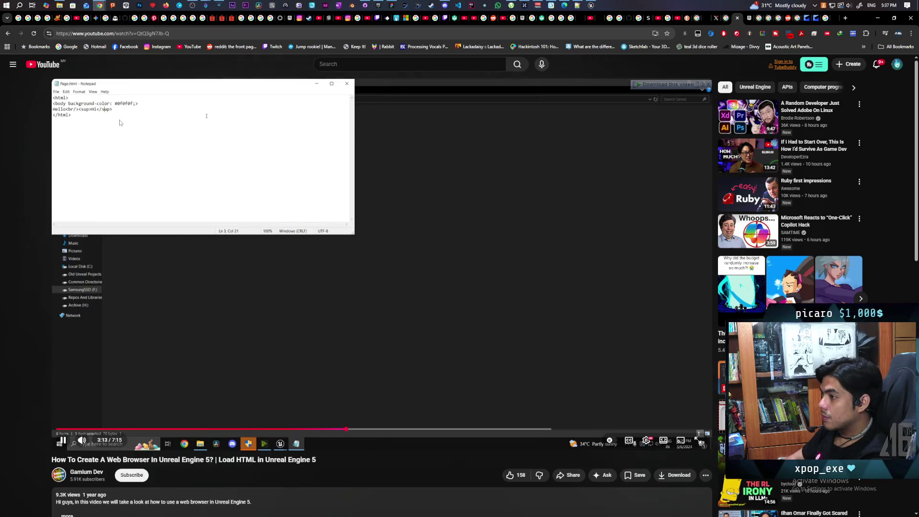
{"action": "key", "text": "Right"}
{"action": "key", "text": "Right"}
{"action": "key", "text": "Right"}
{"action": "key", "text": "Right"}
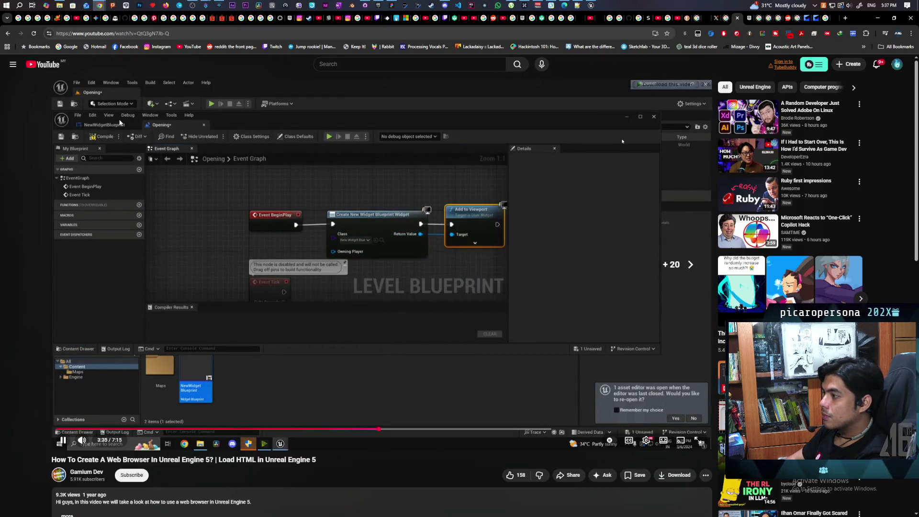
{"action": "key", "text": "Right"}
{"action": "key", "text": "Right"}
{"action": "key", "text": "Right"}
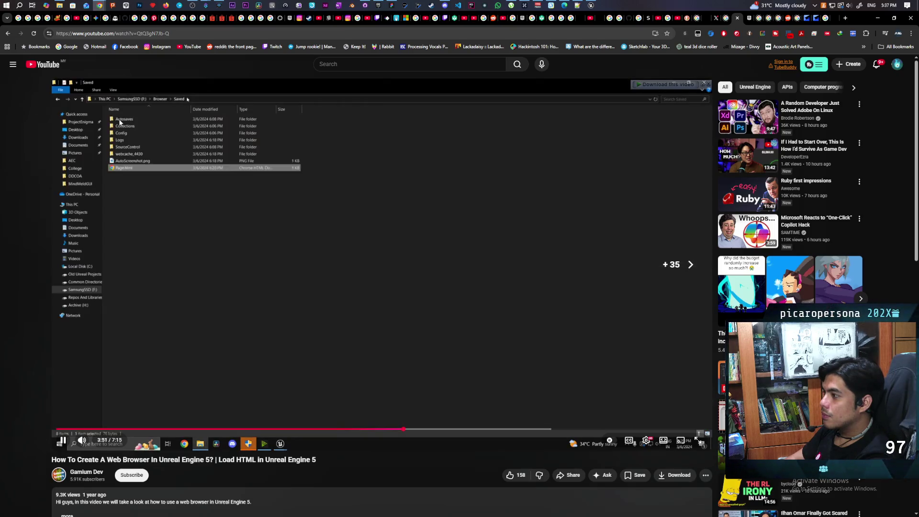
{"action": "key", "text": "Right"}
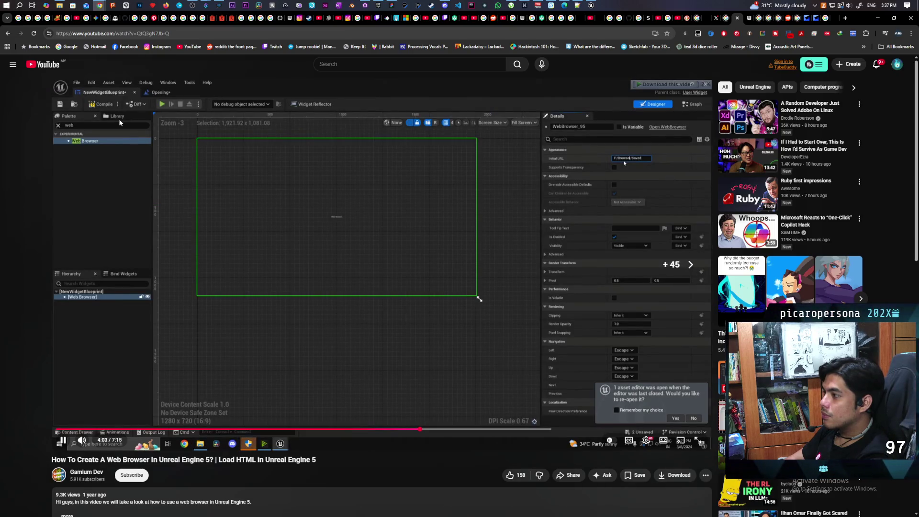
{"action": "key", "text": "Right"}
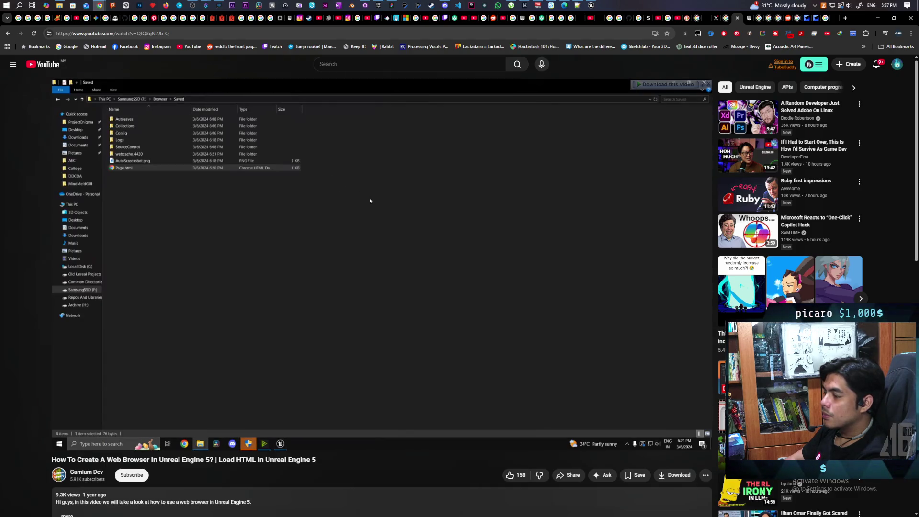
{"action": "key", "text": "Right"}
{"action": "key", "text": "Right"}
{"action": "key", "text": "Right"}
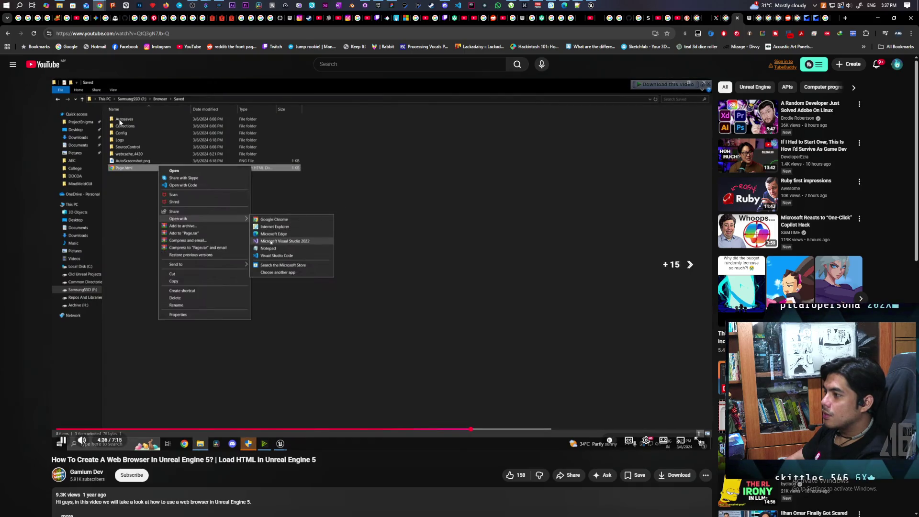
{"action": "key", "text": "Right"}
{"action": "key", "text": "Left"}
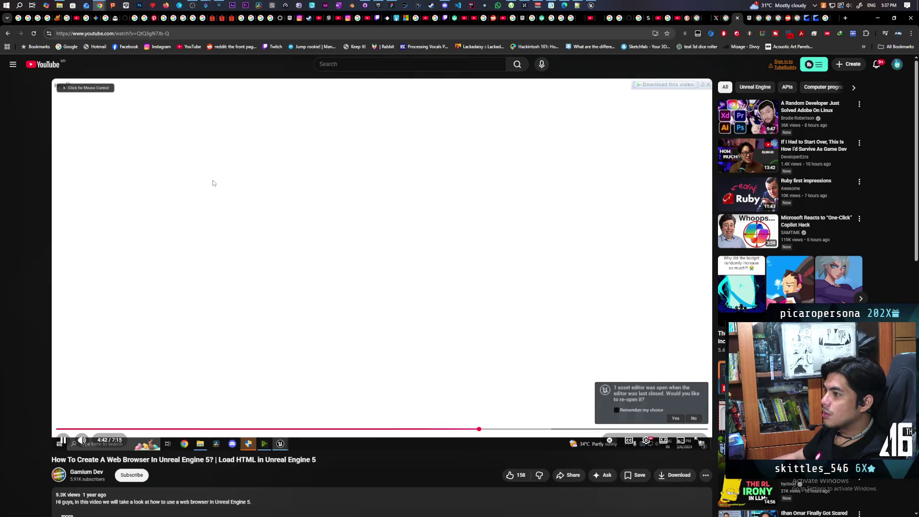
{"action": "left_click", "coordinate": [213, 184]}
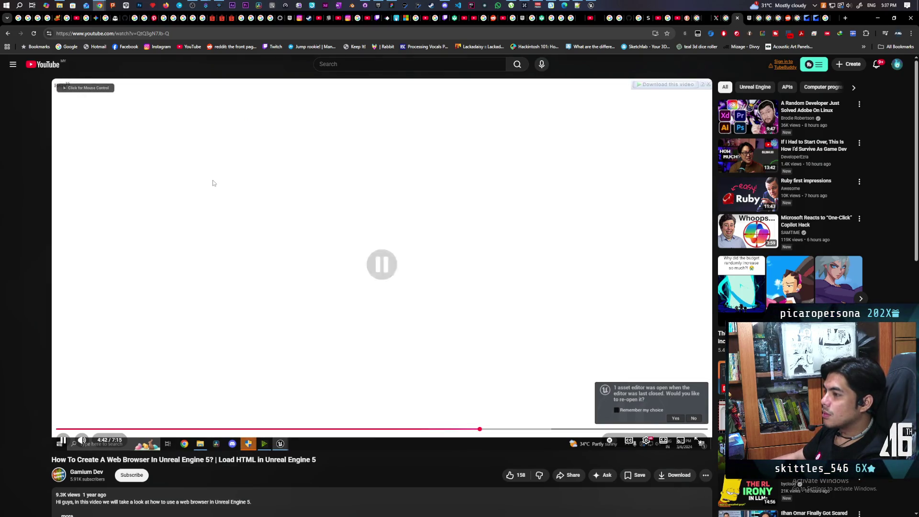
Change the body background colour in index.html to #ff0f0f and save.
{"action": "left_click", "coordinate": [879, 17]}
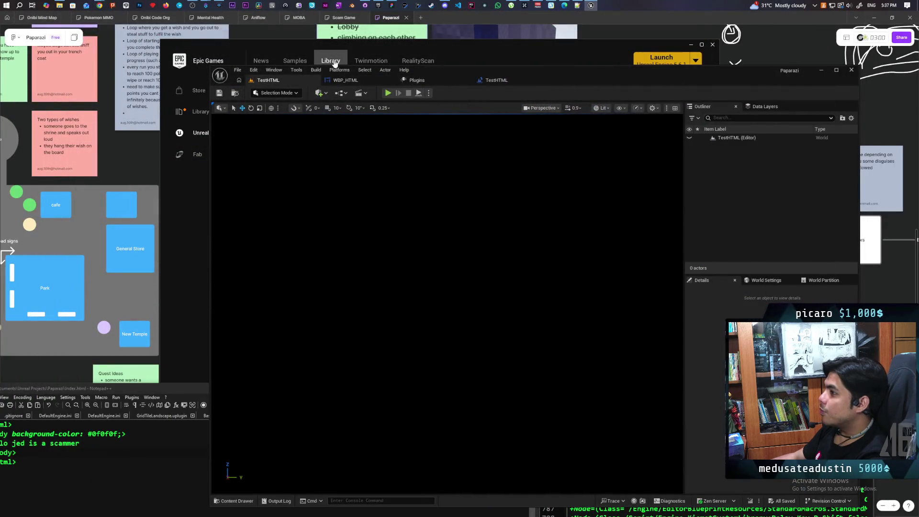
{"action": "left_click", "coordinate": [577, 5]}
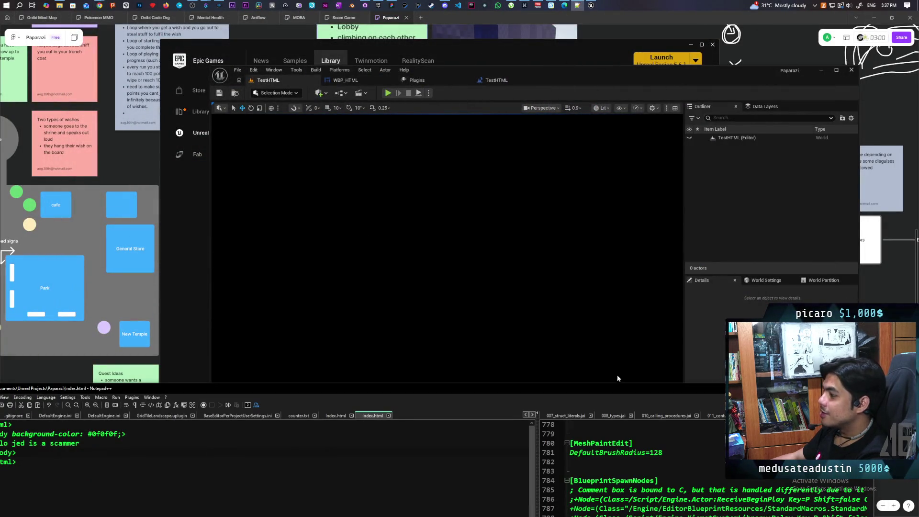
{"action": "mouse_move", "coordinate": [590, 390]}
{"action": "left_mouse_down"}
{"action": "mouse_move", "coordinate": [621, 96]}
{"action": "mouse_move", "coordinate": [656, 121]}
{"action": "left_mouse_up"}
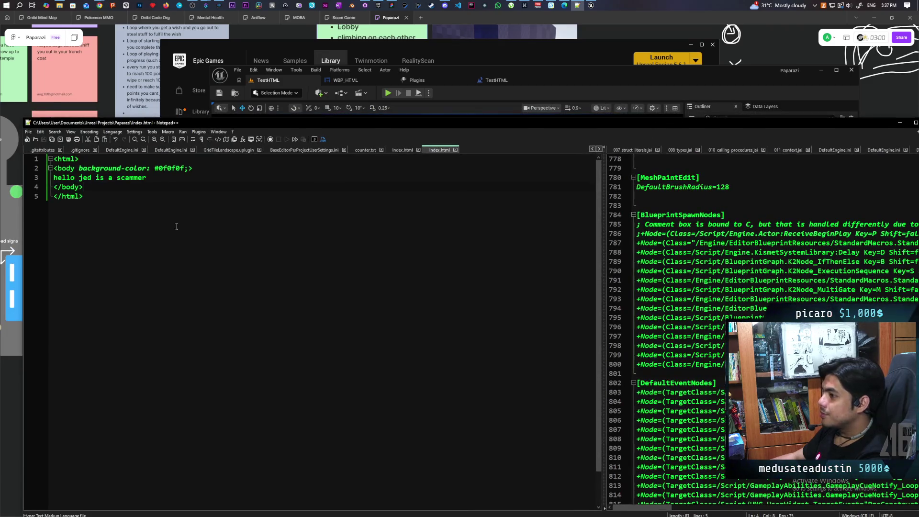
{"action": "left_click", "coordinate": [165, 168]}
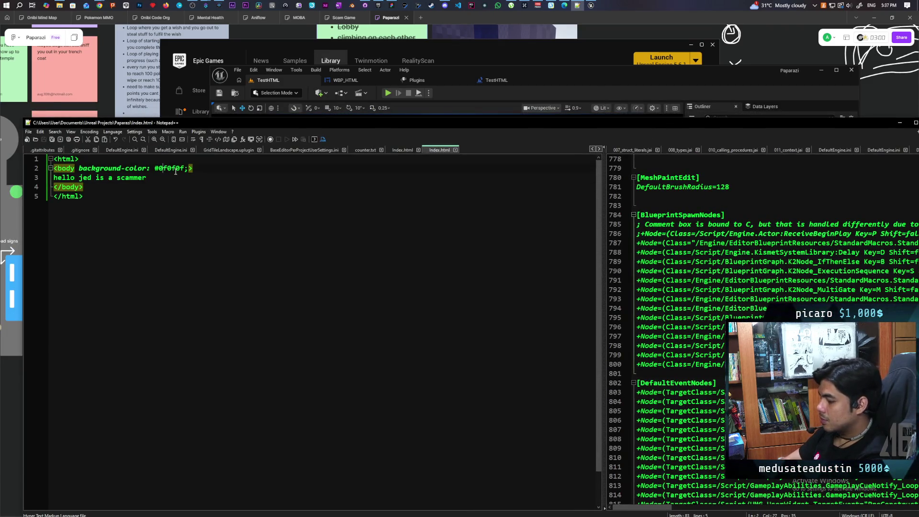
{"action": "key", "text": "BackSpace"}
{"action": "type", "text": "f"}
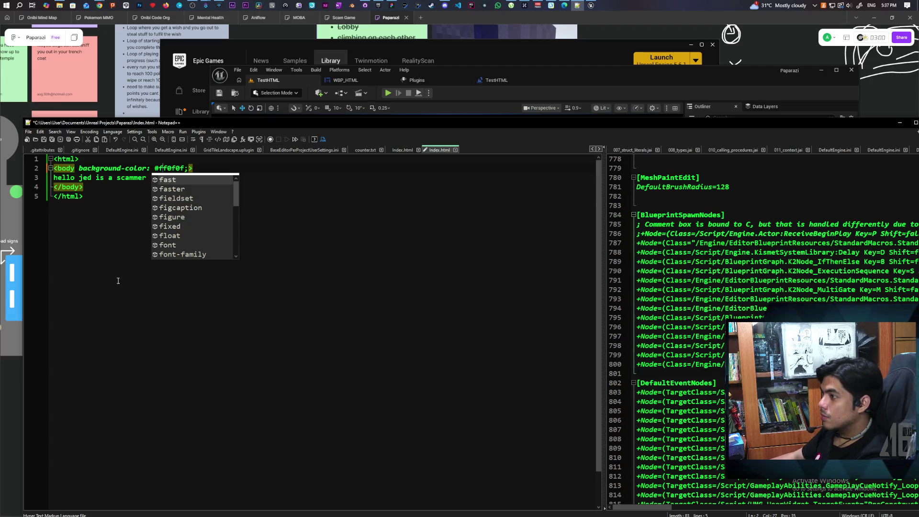
{"action": "left_click", "coordinate": [118, 279]}
{"action": "key", "text": "ctrl+s"}
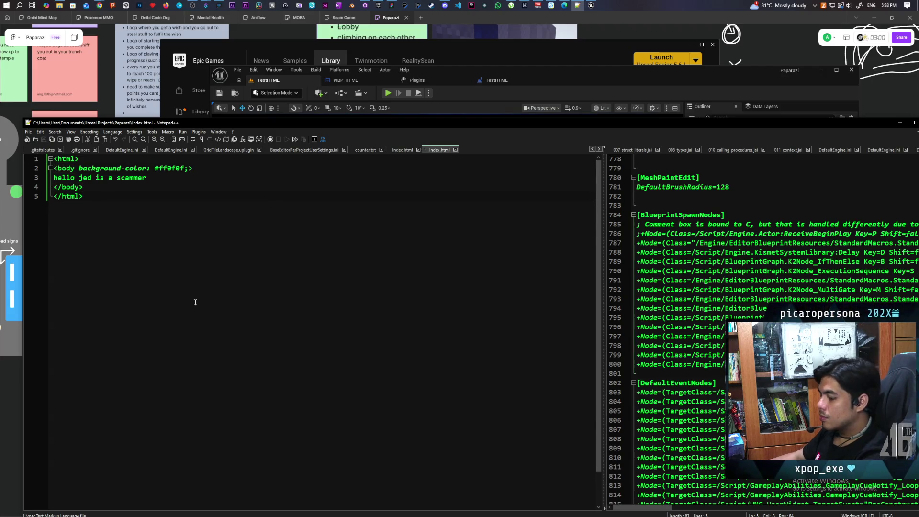
Play the level in Unreal to preview the page, then stop it with Esc.
{"action": "left_click", "coordinate": [388, 94]}
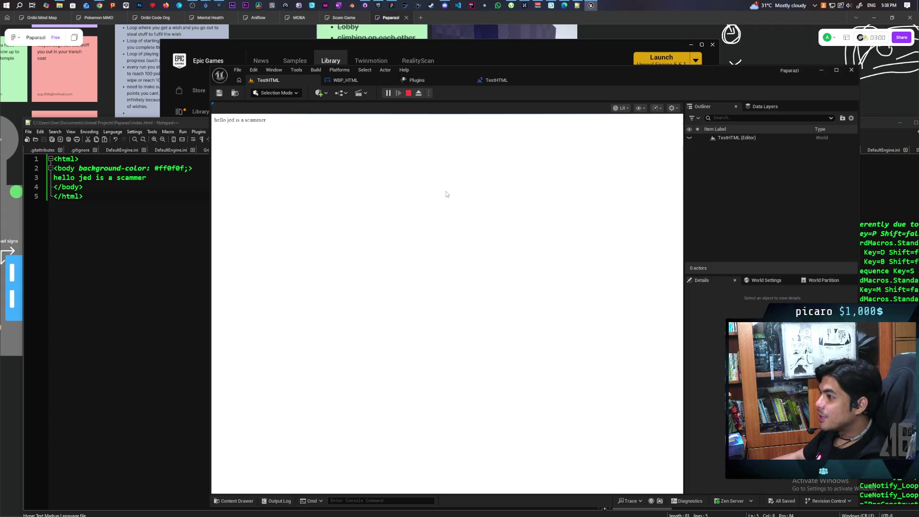
{"action": "key", "text": "Escape"}
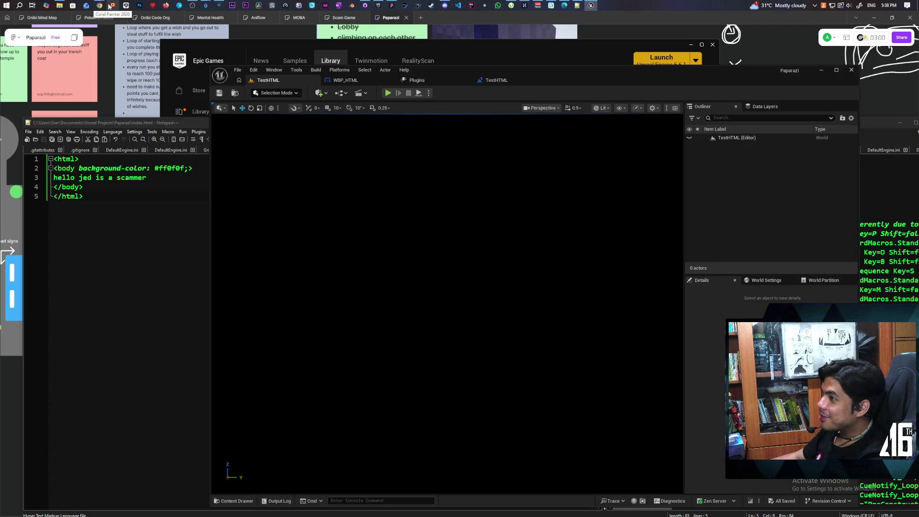
{"action": "mouse_move", "coordinate": [99, 5]}
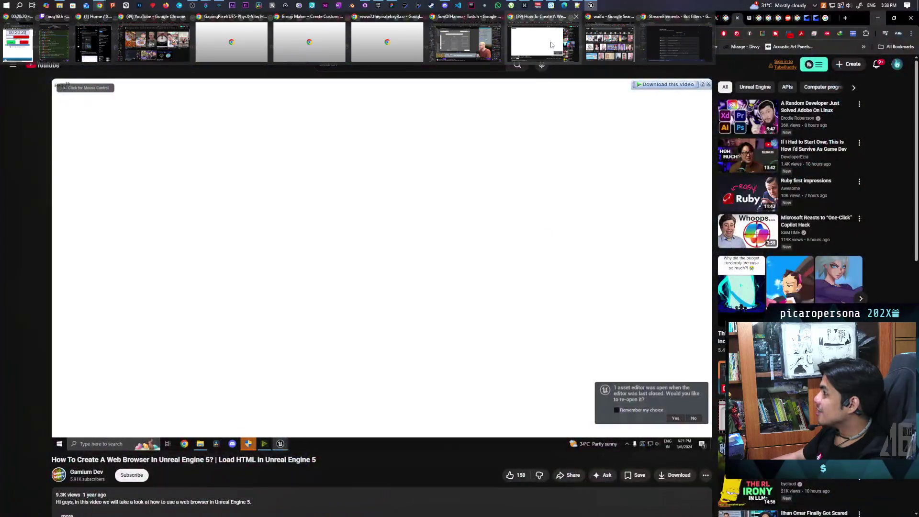
Pause the YouTube web browser tutorial and minimize Chrome to reveal the Unreal and Notepad++ windows.
{"action": "left_click", "coordinate": [551, 44]}
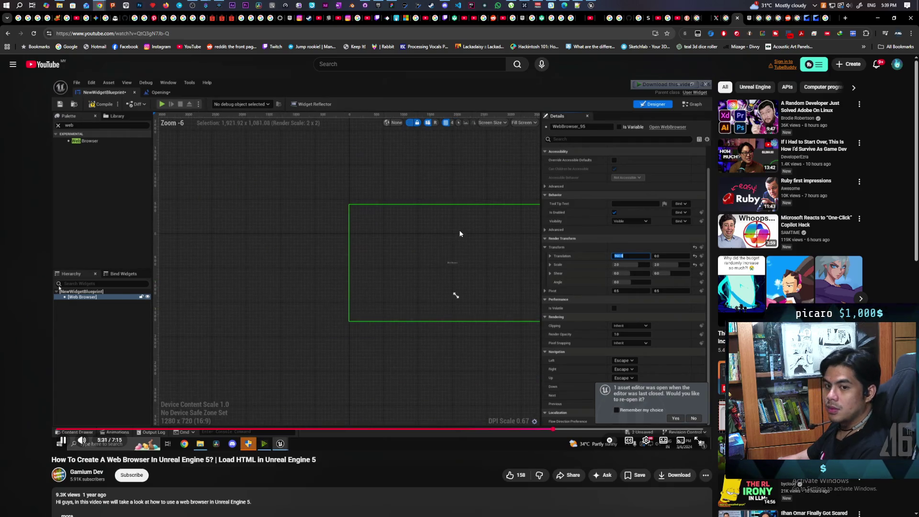
{"action": "left_click", "coordinate": [492, 264]}
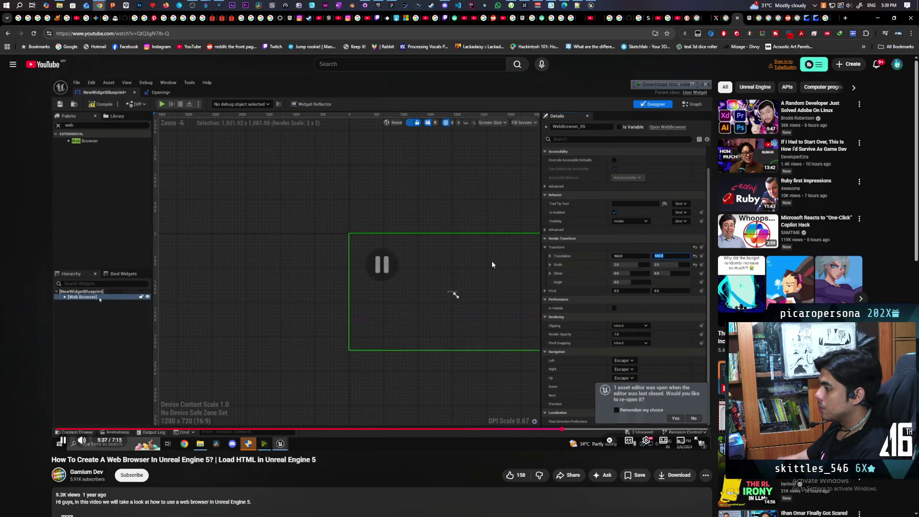
{"action": "left_click", "coordinate": [879, 18]}
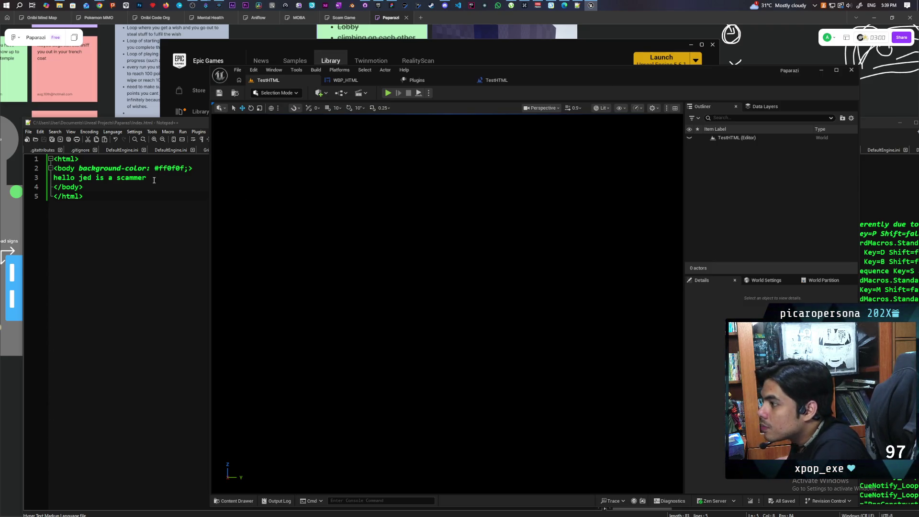
Change the body background-color from #ff0f0f to black, save, and preview it in Unreal.
{"action": "left_click", "coordinate": [183, 168]}
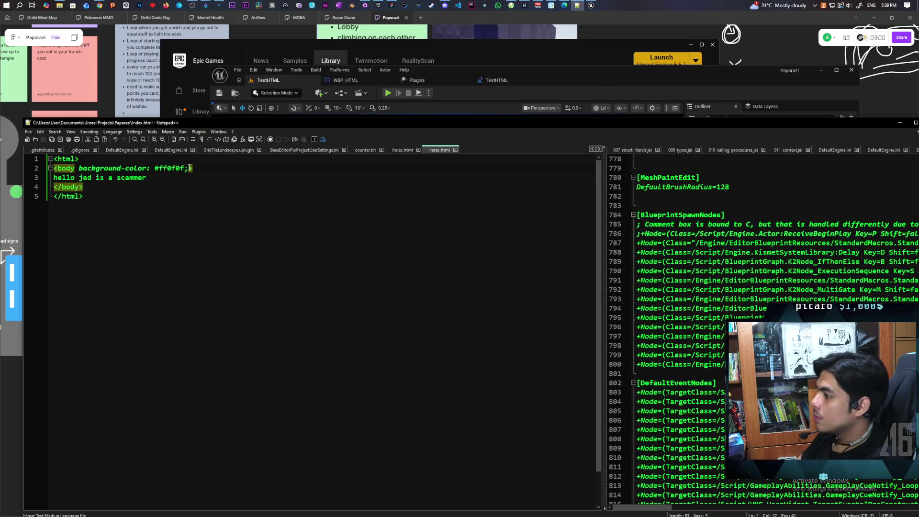
{"action": "key", "text": "BackSpace"}
{"action": "key", "text": "BackSpace"}
{"action": "key", "text": "BackSpace"}
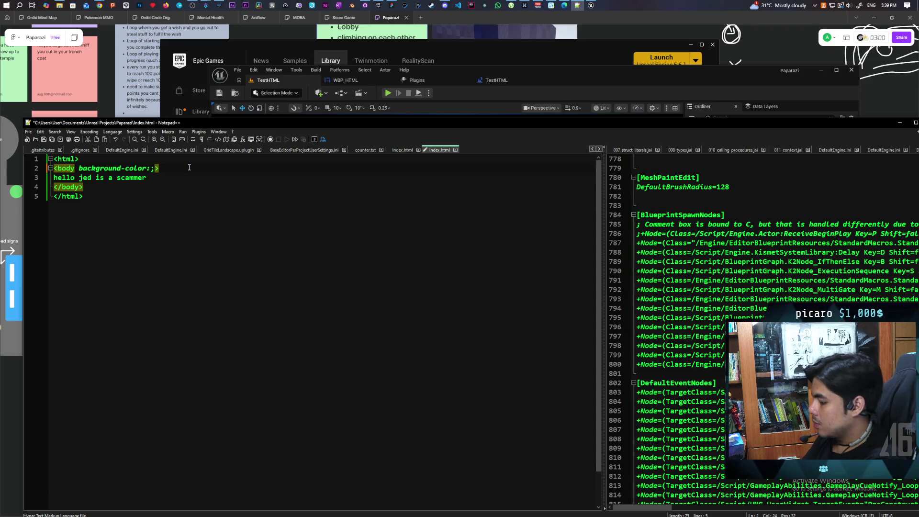
{"action": "type", "text": "black"}
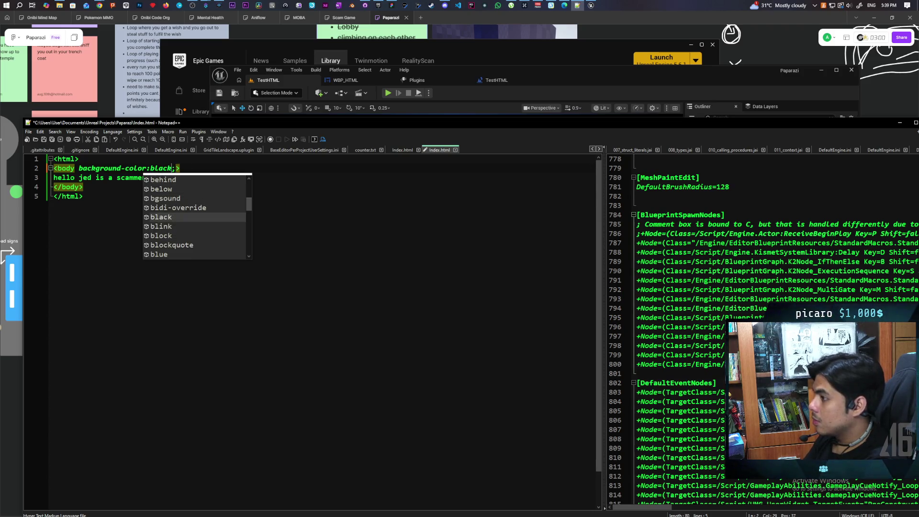
{"action": "key", "text": "ctrl+s"}
{"action": "key", "text": "alt+Tab"}
{"action": "key", "text": "alt+p"}
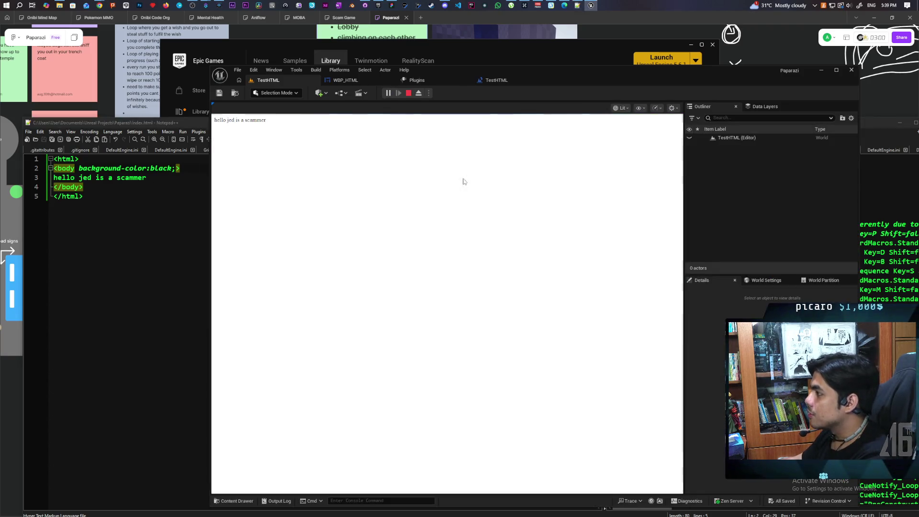
{"action": "left_click", "coordinate": [408, 93]}
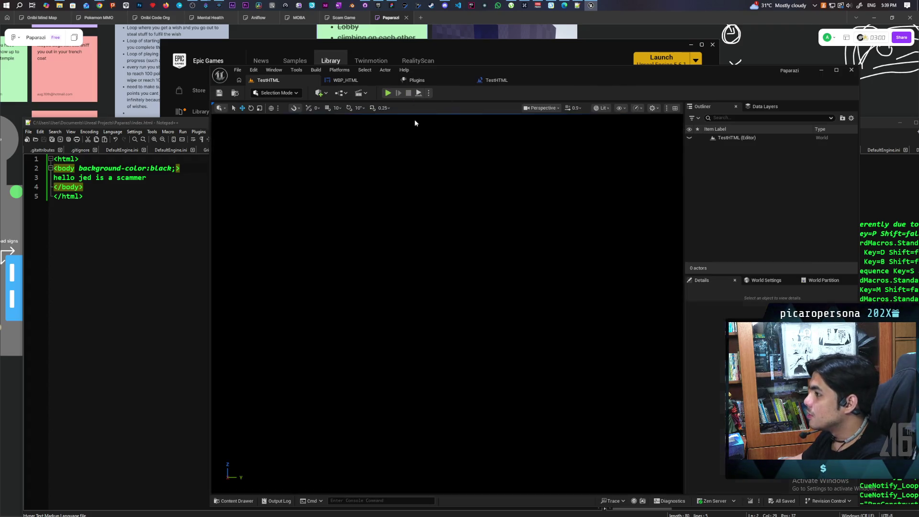
Remove the semicolon after black, save index.html, and run another Unreal play test.
{"action": "left_click", "coordinate": [171, 171]}
{"action": "key", "text": "Delete"}
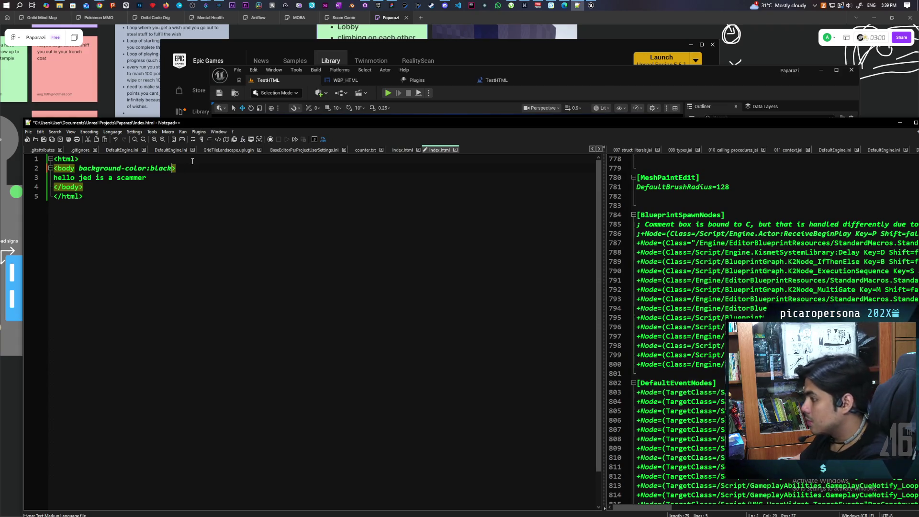
{"action": "key", "text": "ctrl+s"}
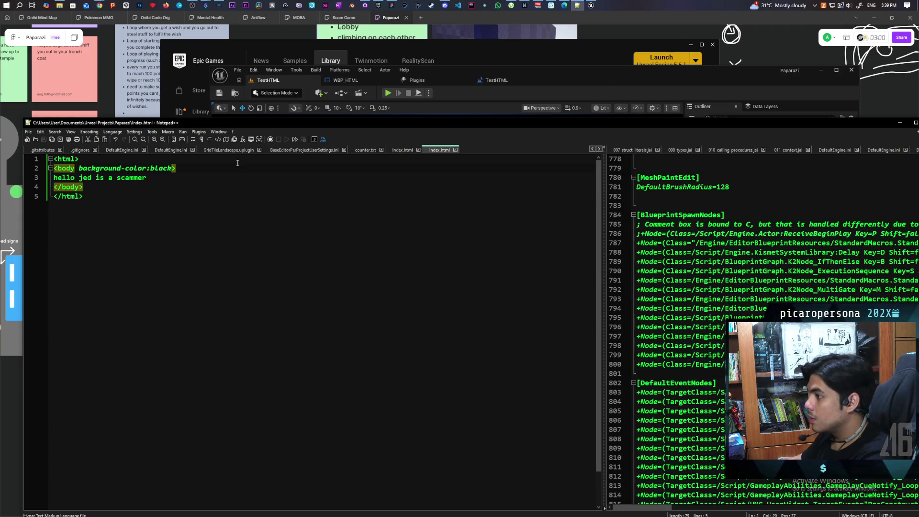
{"action": "left_click", "coordinate": [388, 92]}
{"action": "key", "text": "Escape"}
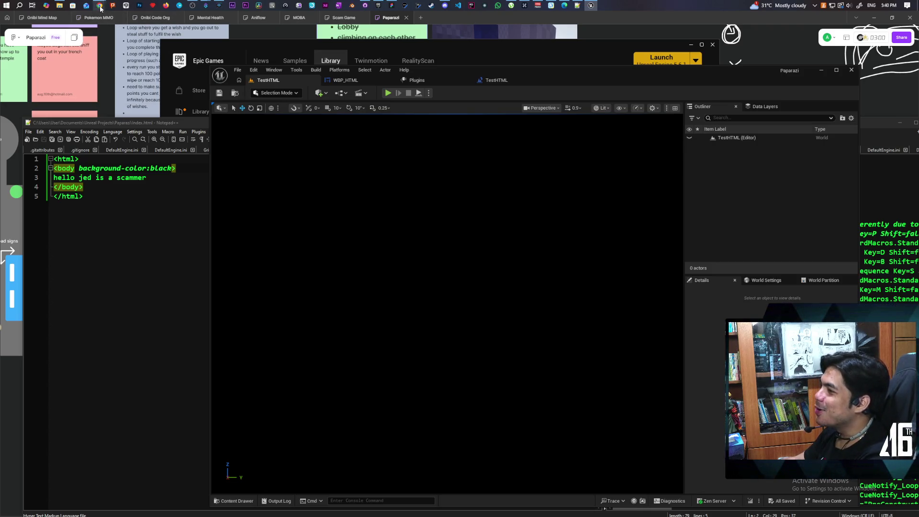
Close the AI Perception forum, door image, peak gameplay and raft price search tabs in Chrome.
{"action": "mouse_move", "coordinate": [100, 8]}
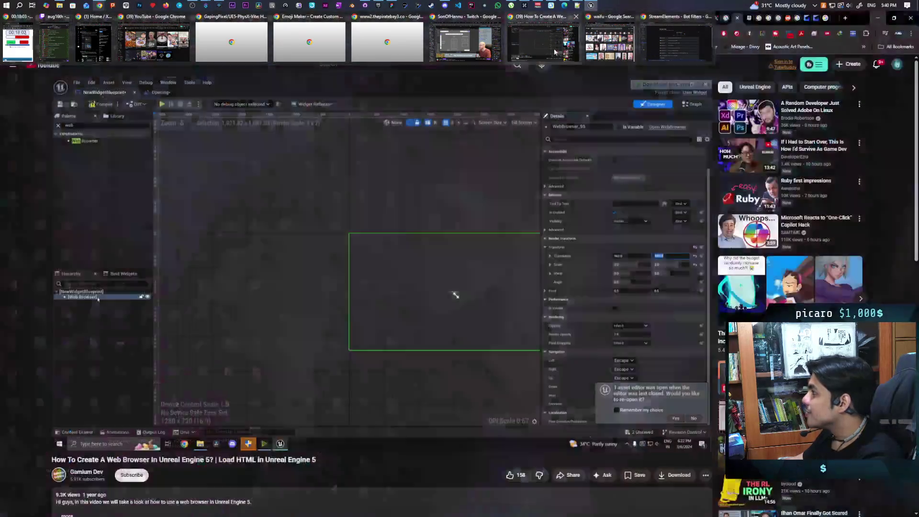
{"action": "left_click", "coordinate": [543, 43]}
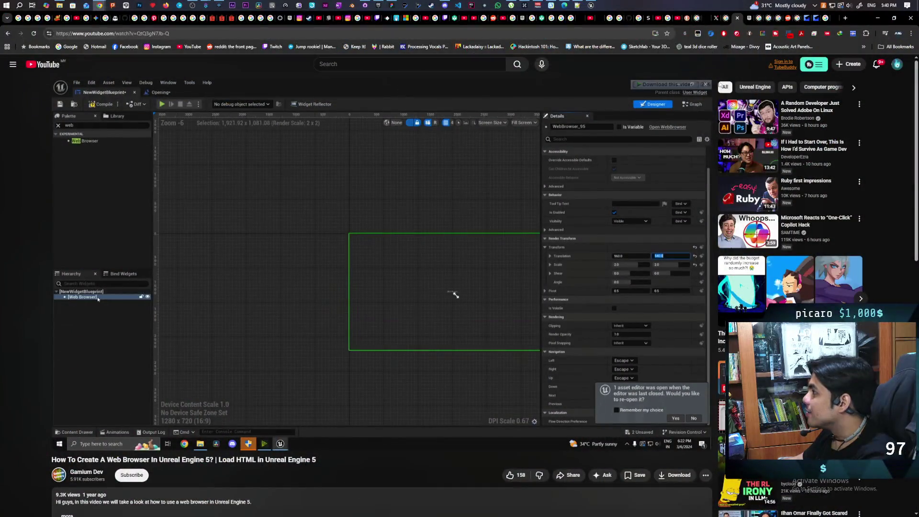
{"action": "left_click", "coordinate": [749, 20]}
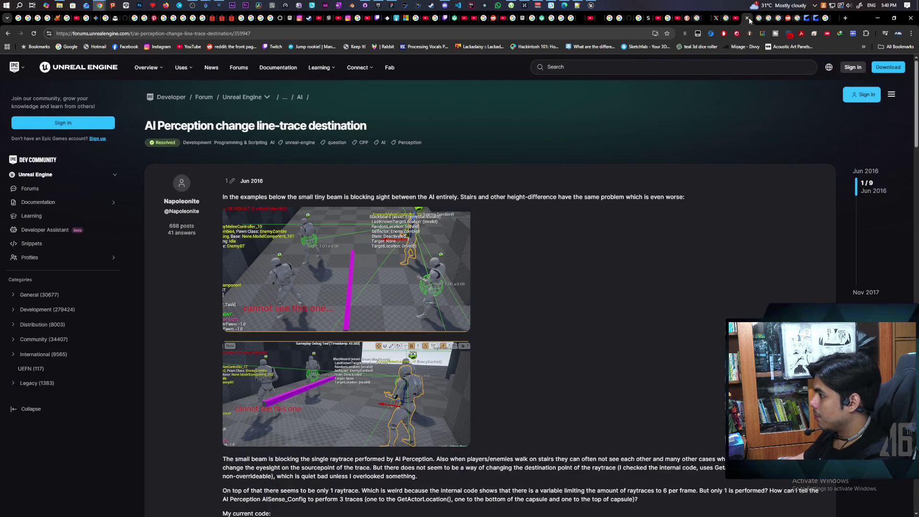
{"action": "left_click", "coordinate": [747, 19]}
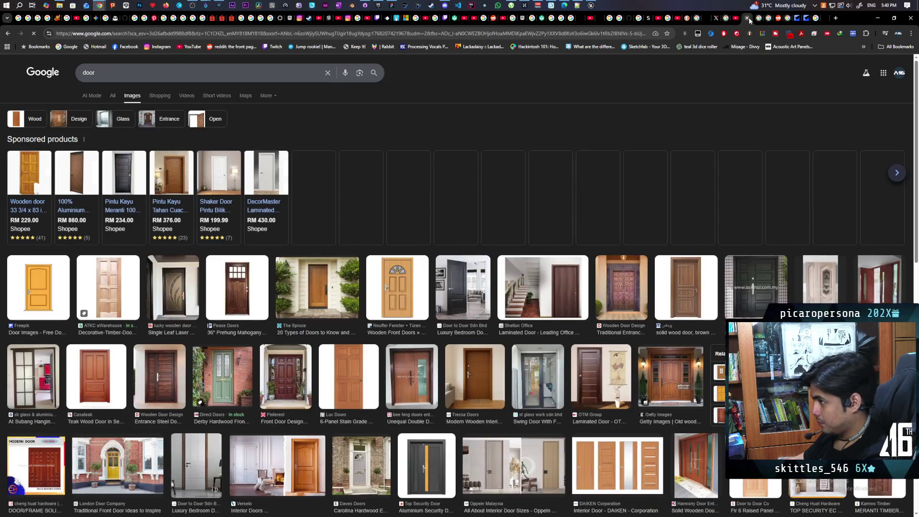
{"action": "left_click", "coordinate": [747, 18]}
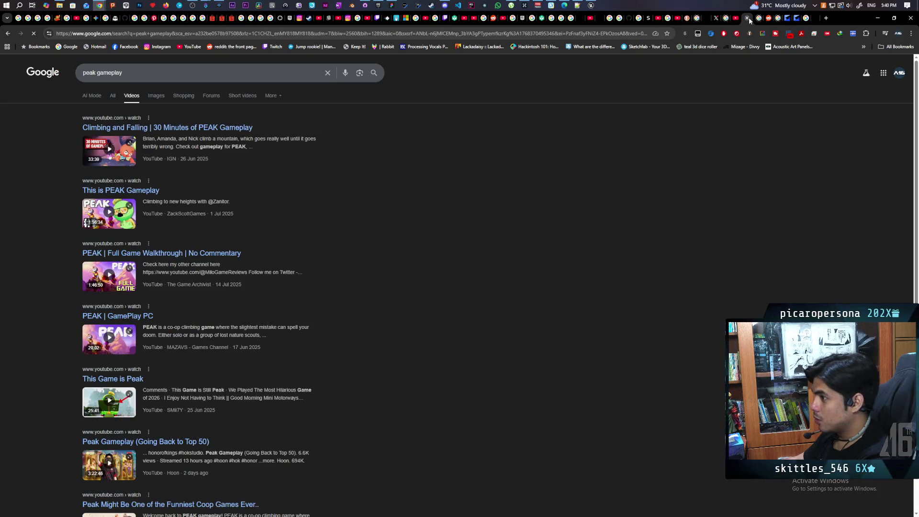
{"action": "left_click", "coordinate": [746, 18]}
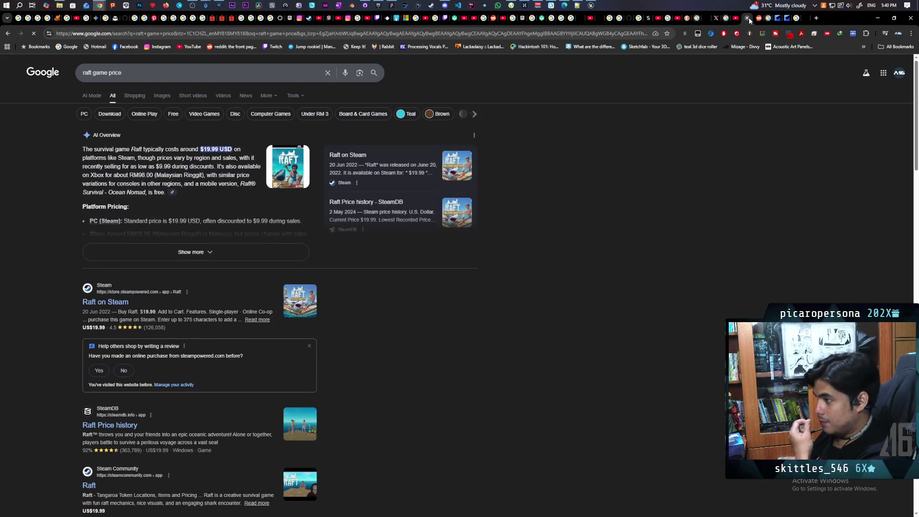
{"action": "left_click", "coordinate": [747, 18]}
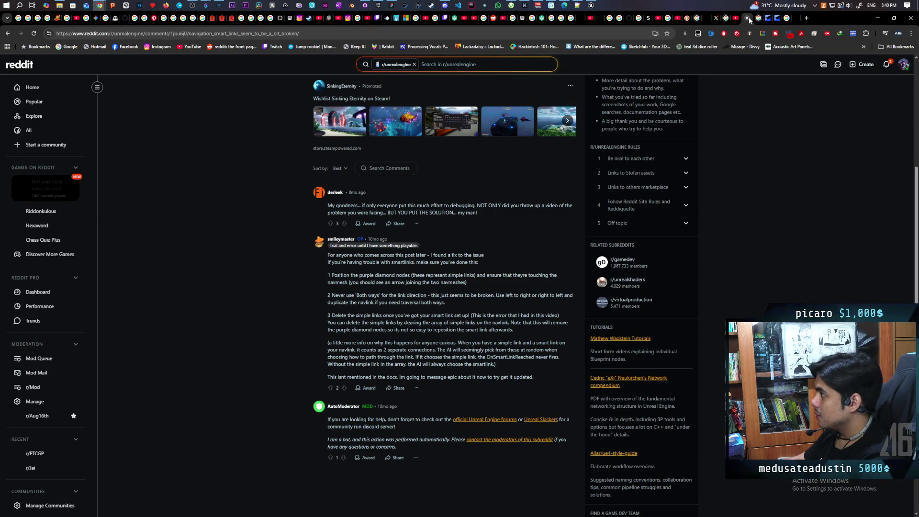
Close the Reddit, NPC rotation search, Gyazo, AI Mode and Unreal avoidance documentation tabs.
{"action": "left_click", "coordinate": [747, 18]}
{"action": "left_click", "coordinate": [747, 18]}
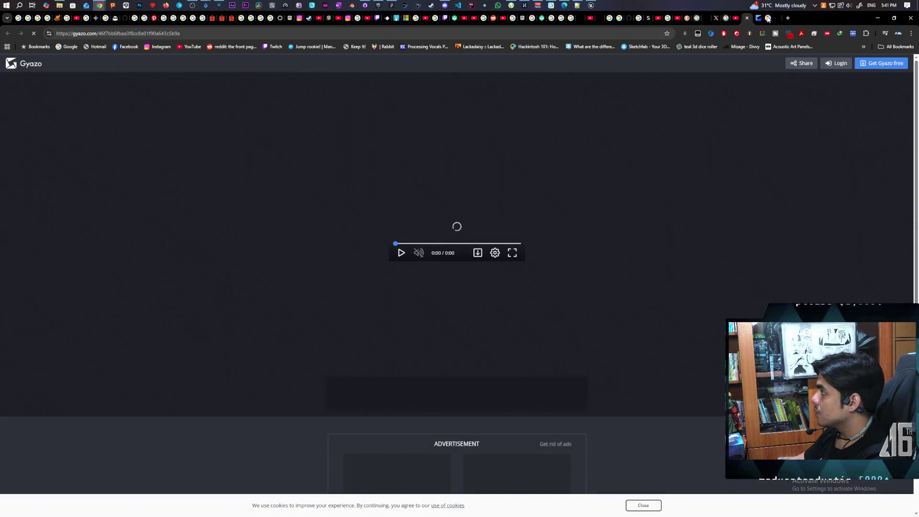
{"action": "left_click", "coordinate": [767, 18]}
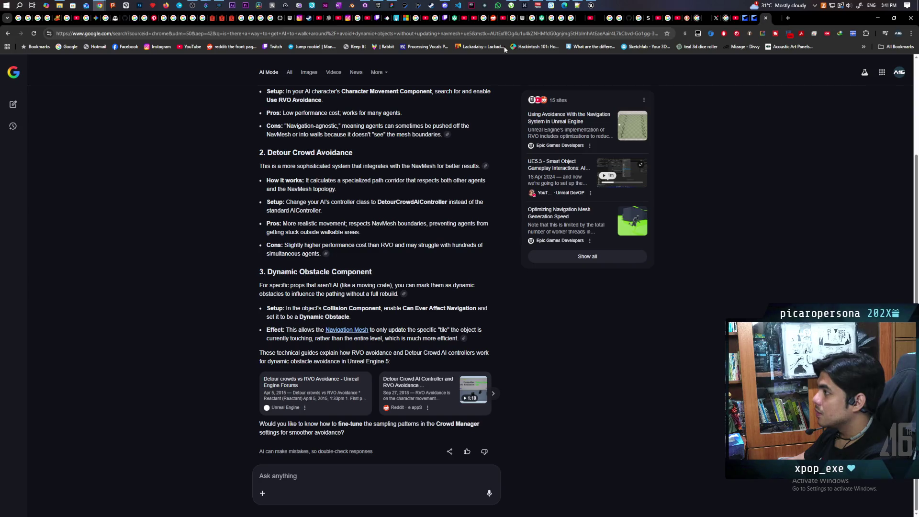
{"action": "left_click", "coordinate": [766, 19]}
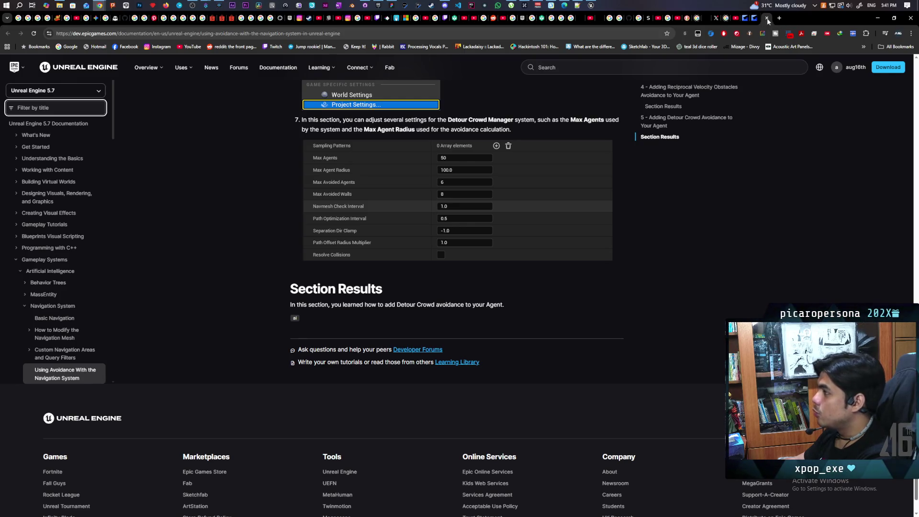
{"action": "left_click", "coordinate": [766, 19]}
{"action": "left_click", "coordinate": [764, 19]}
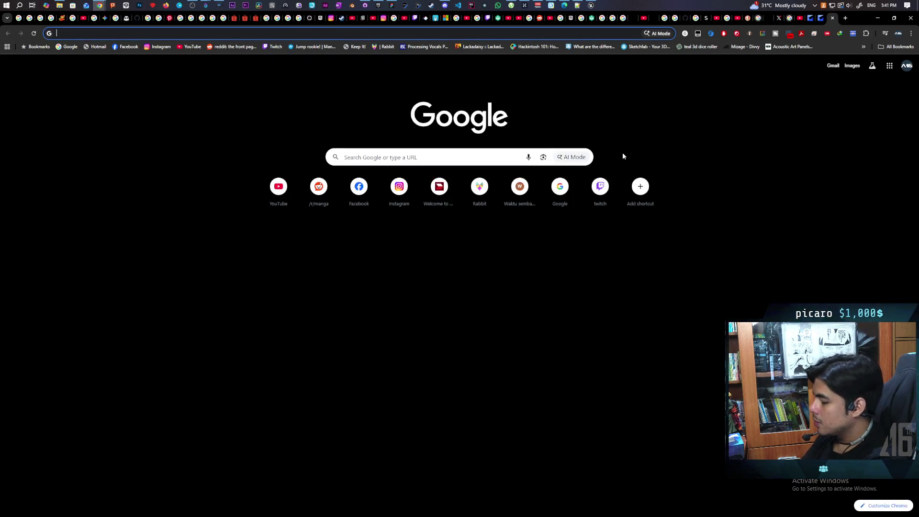
Search 'how to set background color in html' and select the inline body style example line.
{"action": "type", "text": "how to set "}
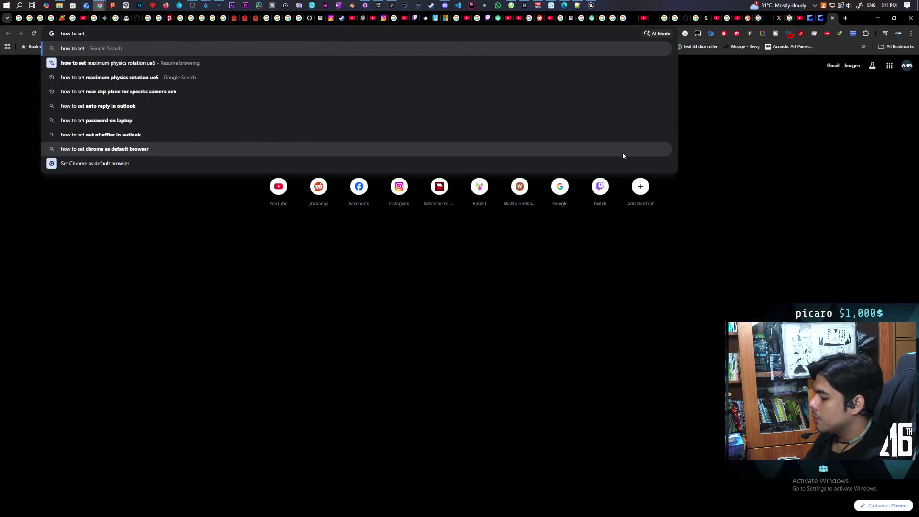
{"action": "type", "text": "backgorund color"}
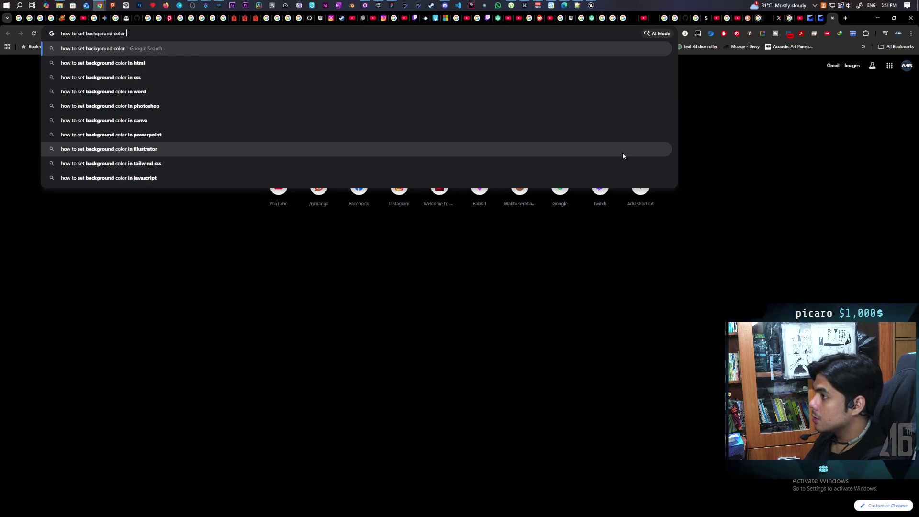
{"action": "key", "text": "Down"}
{"action": "key", "text": "Return"}
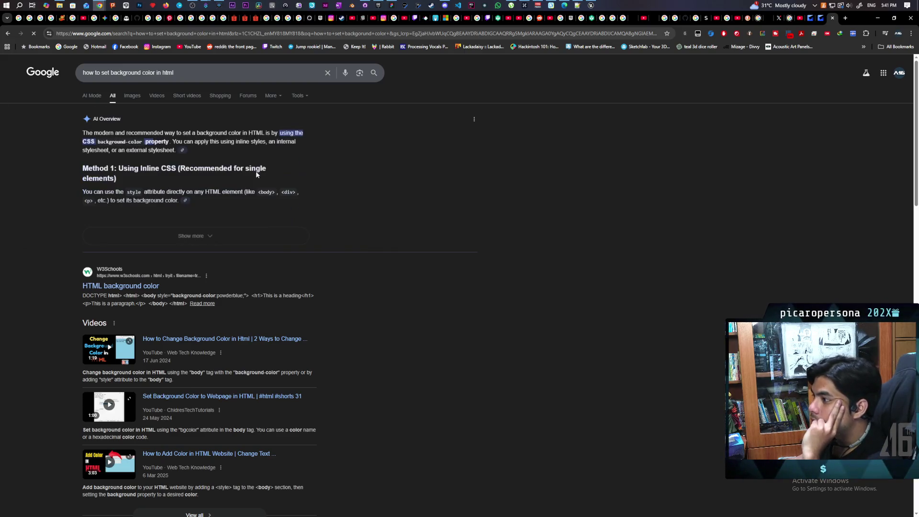
{"action": "left_click", "coordinate": [226, 238]}
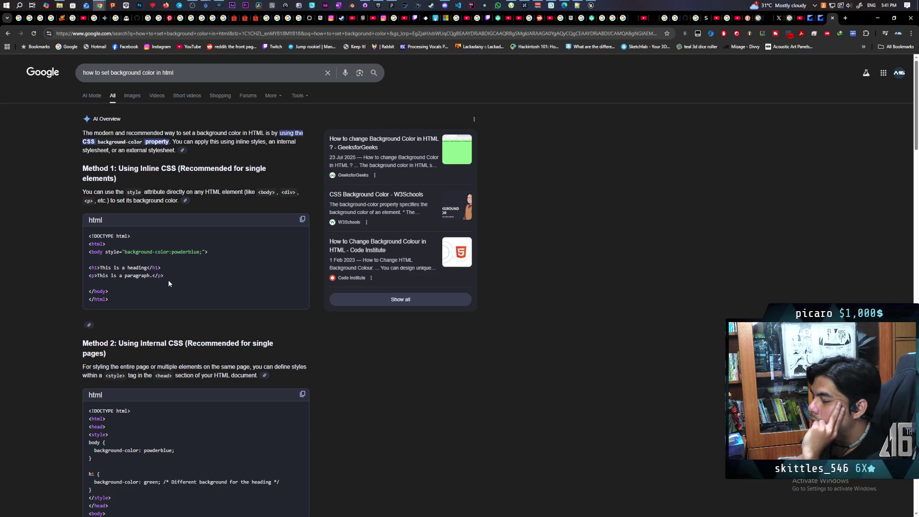
{"action": "left_click_drag", "start_coordinate": [90, 253], "coordinate": [212, 255]}
{"action": "left_click", "coordinate": [208, 253]}
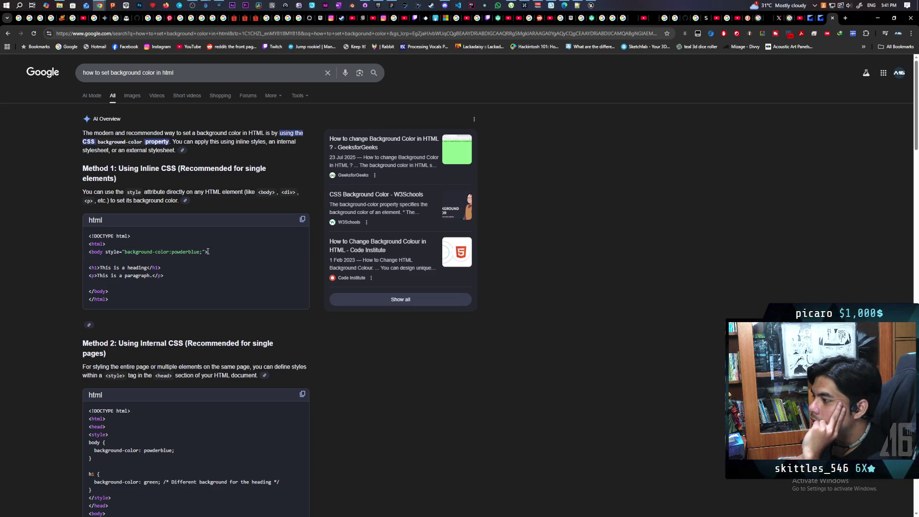
{"action": "left_click_drag", "start_coordinate": [110, 259], "coordinate": [89, 254]}
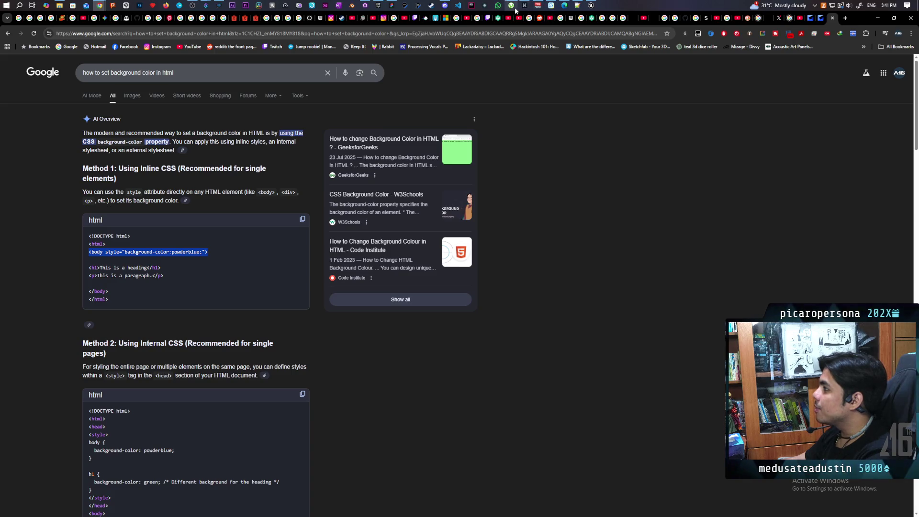
{"action": "left_click", "coordinate": [577, 6]}
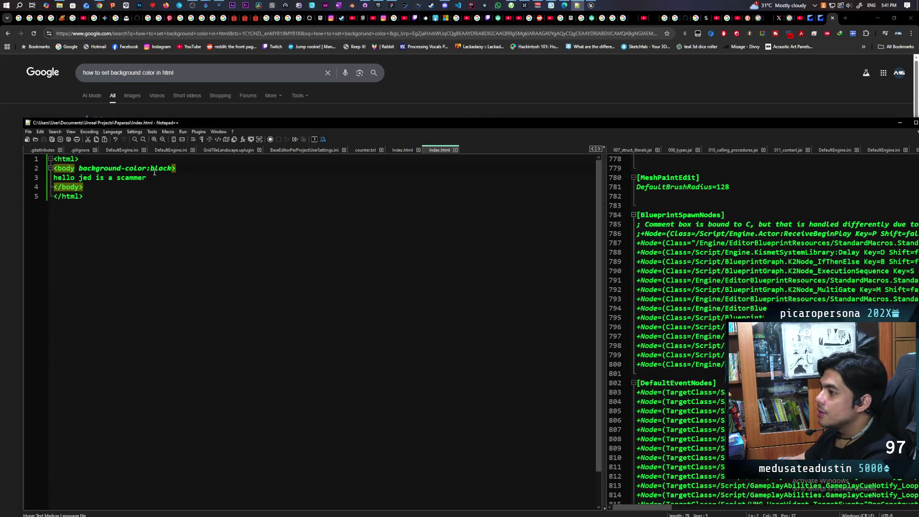
Replace line 2 with the powderblue inline body style, save, and preview it in Unreal.
{"action": "left_click_drag", "start_coordinate": [185, 168], "coordinate": [44, 172]}
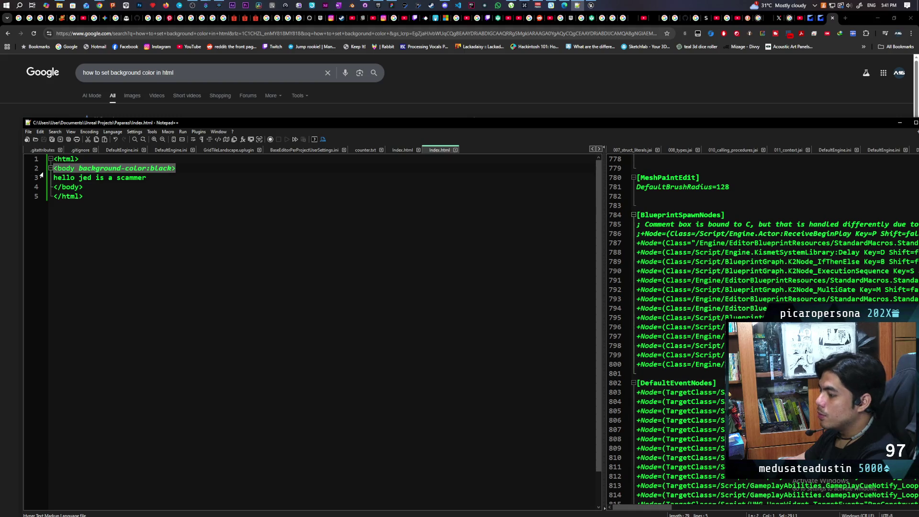
{"action": "type", "text": "<body style=\"background-color:powderblue;\">"}
{"action": "key", "text": "ctrl+s"}
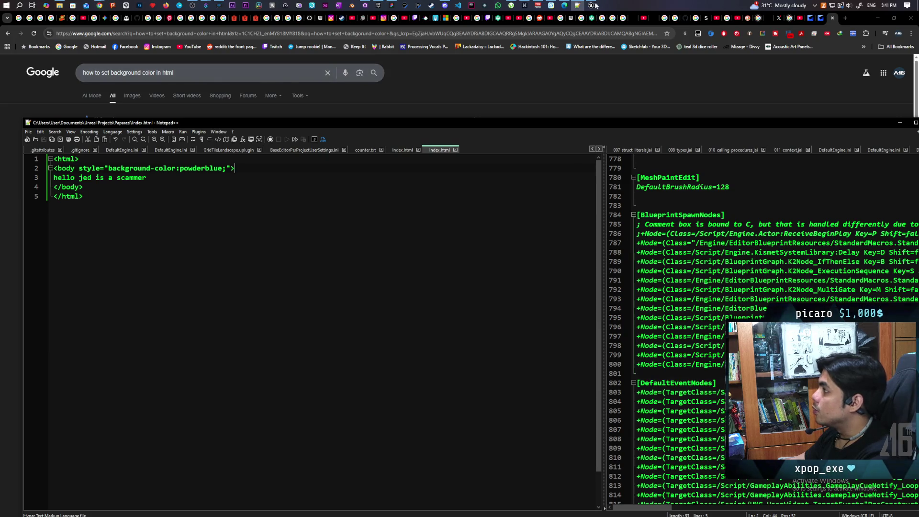
{"action": "key", "text": "alt+Tab"}
{"action": "left_click", "coordinate": [388, 93]}
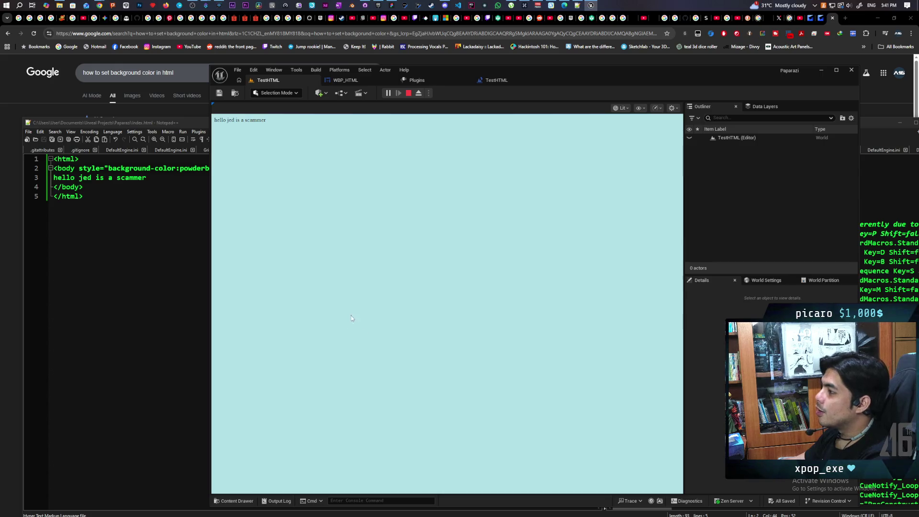
Change the inline background from powderblue to black, save, and re-run the Unreal preview.
{"action": "left_click", "coordinate": [206, 198]}
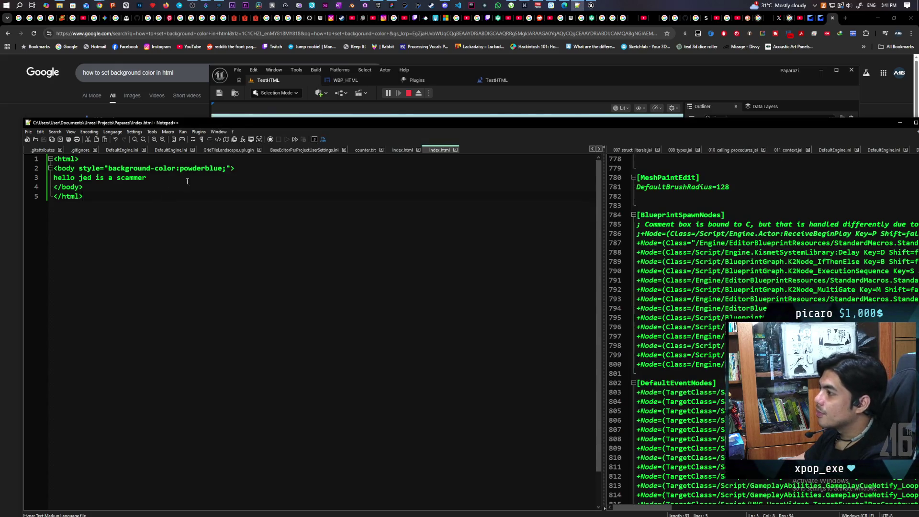
{"action": "double_click", "coordinate": [203, 167]}
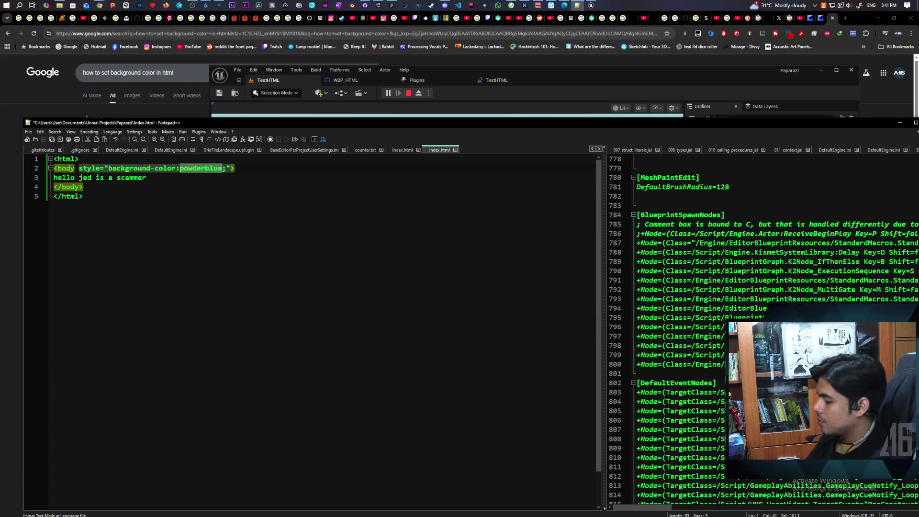
{"action": "type", "text": "black"}
{"action": "left_click", "coordinate": [332, 175]}
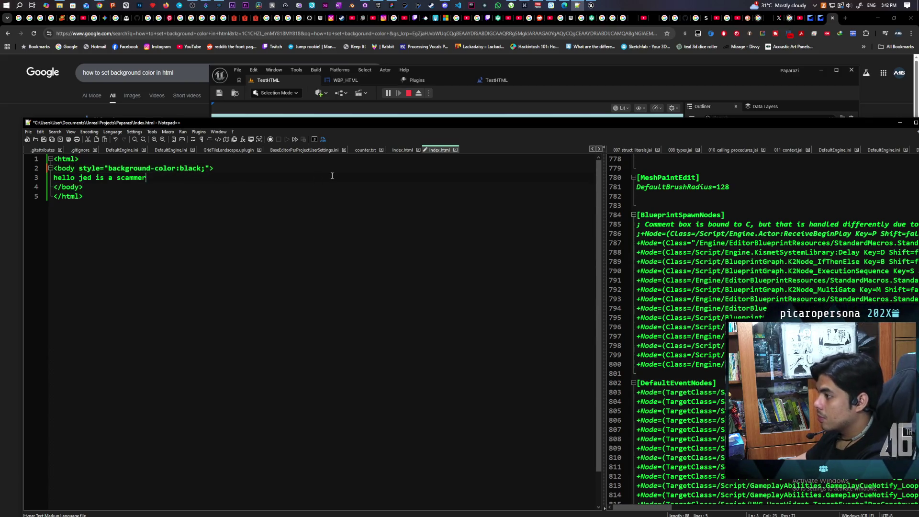
{"action": "key", "text": "ctrl+s"}
{"action": "left_click", "coordinate": [411, 95]}
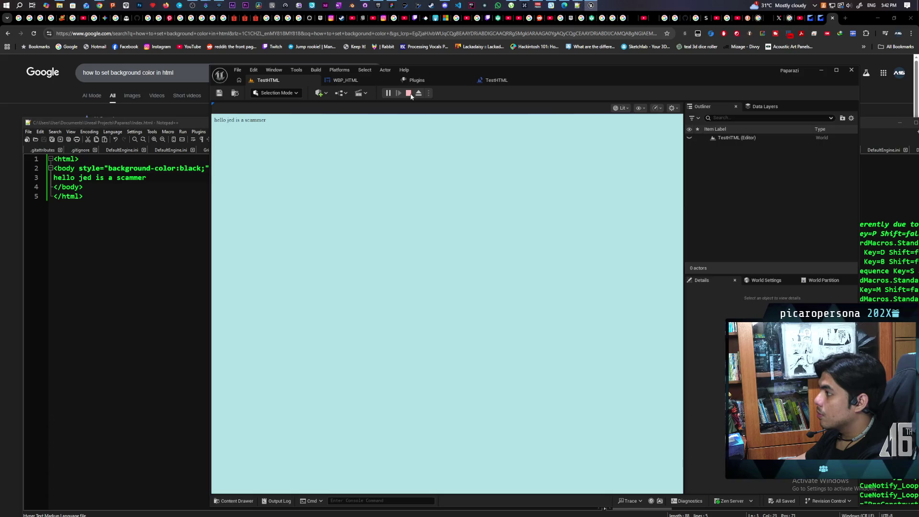
{"action": "left_click", "coordinate": [409, 94]}
{"action": "left_click", "coordinate": [391, 94]}
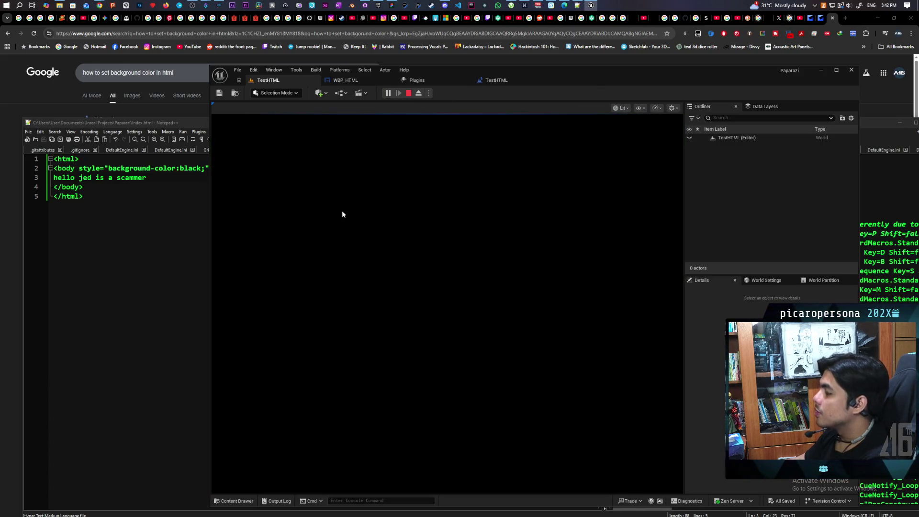
{"action": "key", "text": "Escape"}
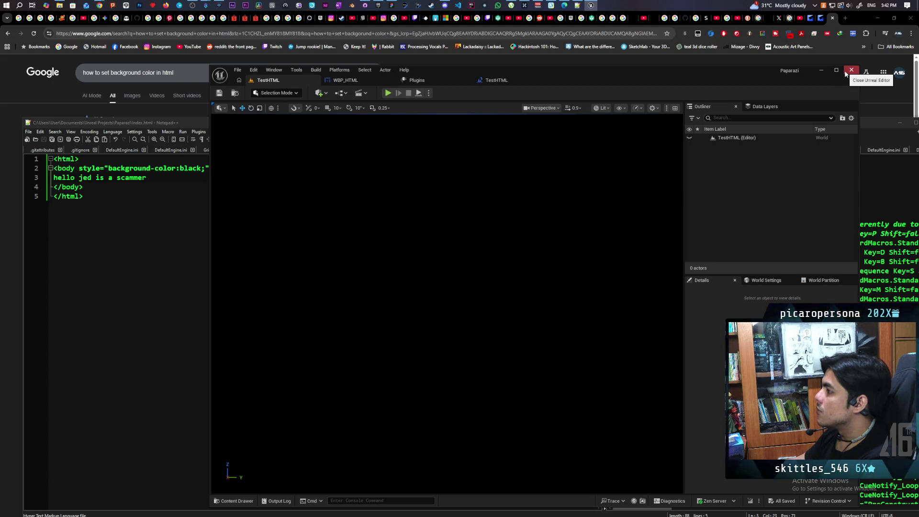
Change the body background from black to #0f0f0f, save, and preview it in Unreal.
{"action": "left_click", "coordinate": [144, 223]}
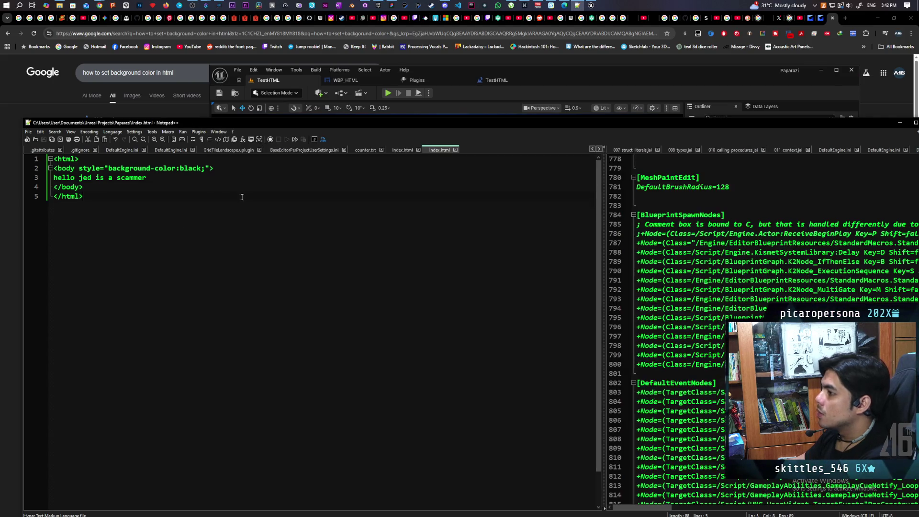
{"action": "double_click", "coordinate": [189, 168]}
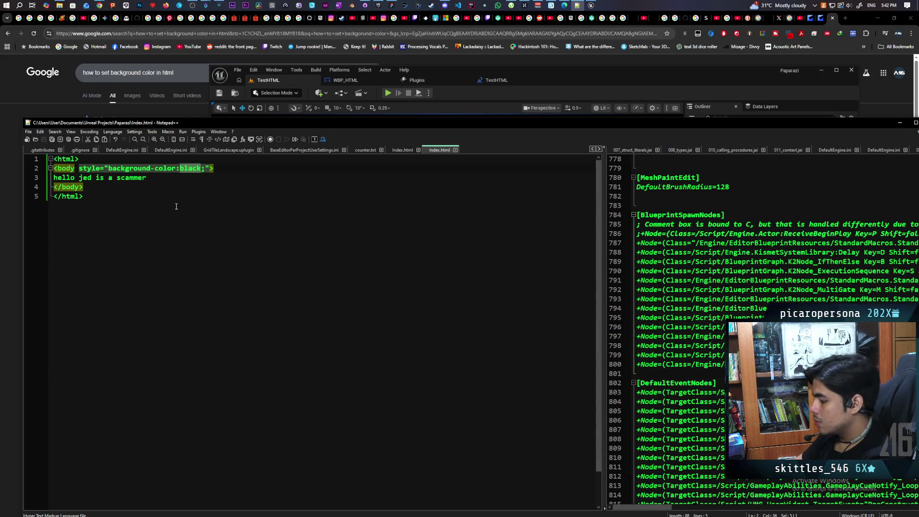
{"action": "type", "text": "#"}
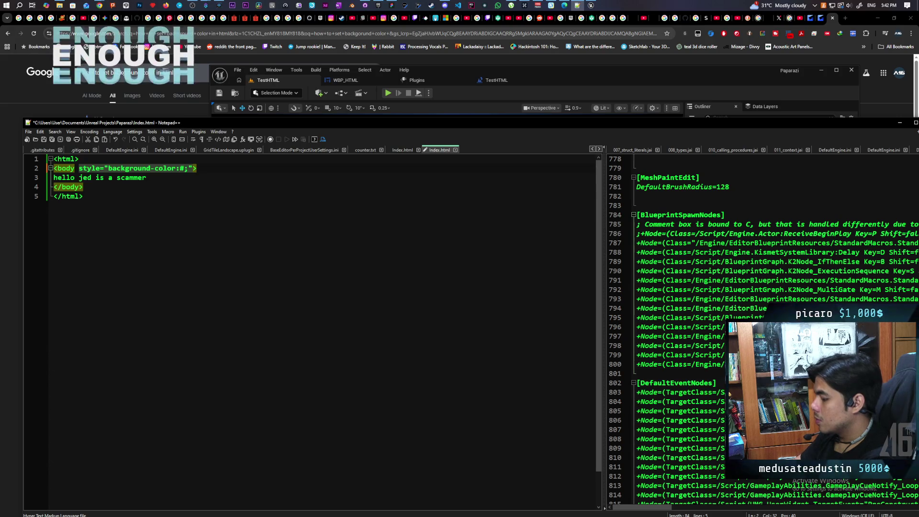
{"action": "type", "text": "0f0f0f"}
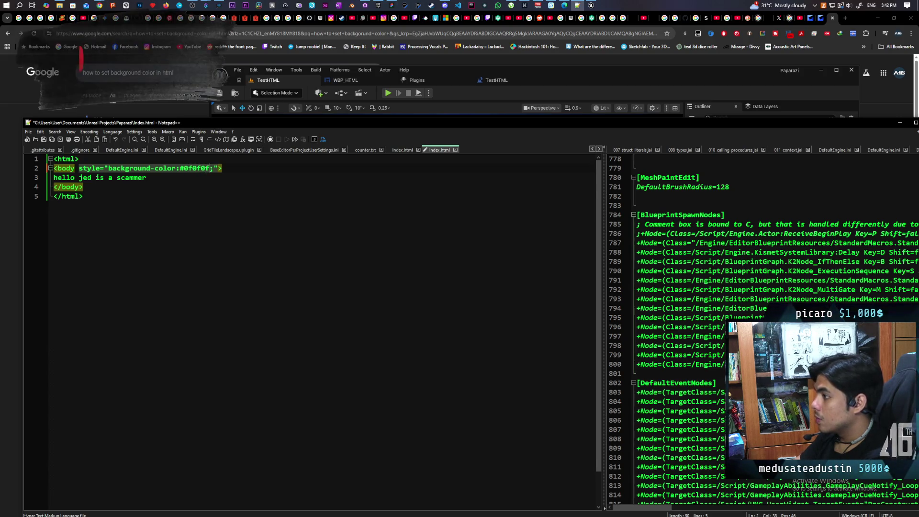
{"action": "key", "text": "ctrl+s"}
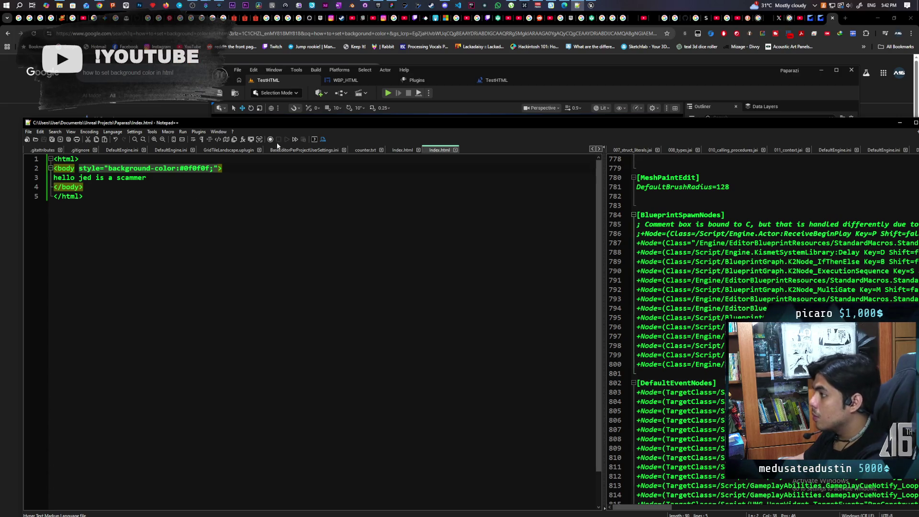
{"action": "left_click", "coordinate": [388, 93]}
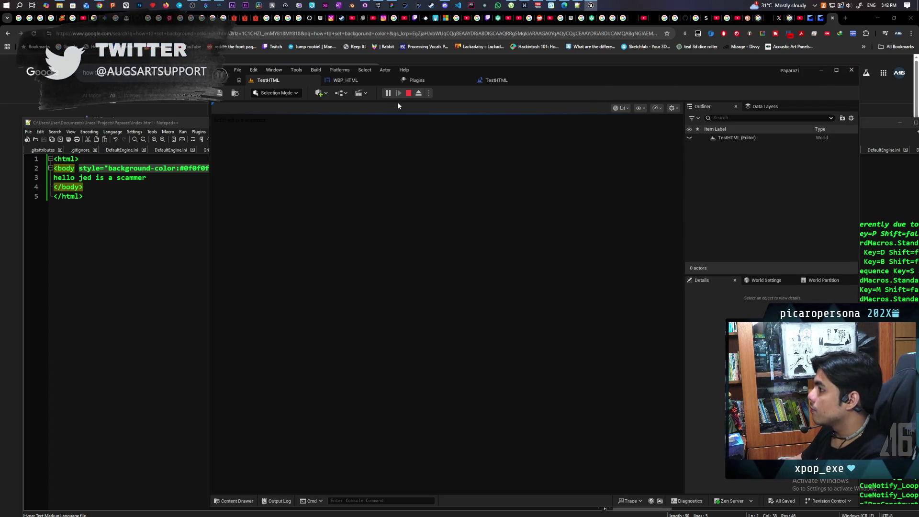
{"action": "left_click", "coordinate": [408, 93]}
{"action": "left_click", "coordinate": [185, 225]}
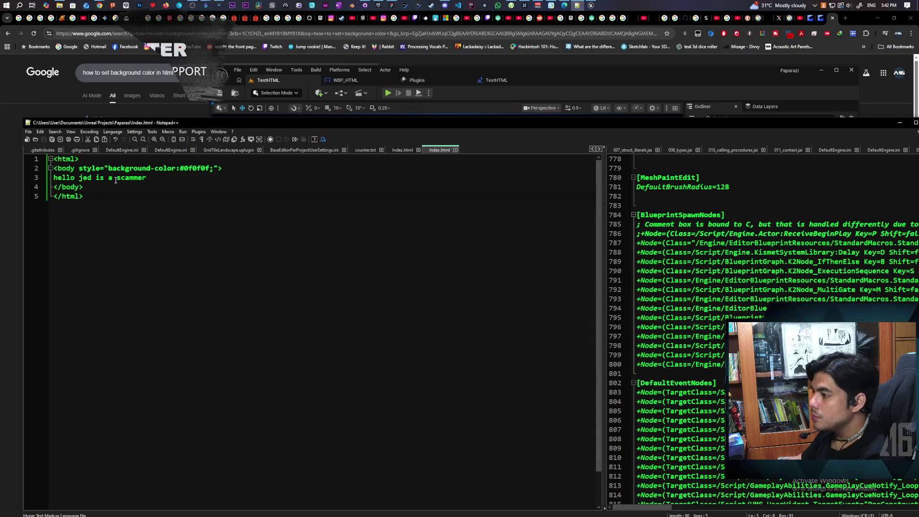
{"action": "left_click", "coordinate": [66, 88]}
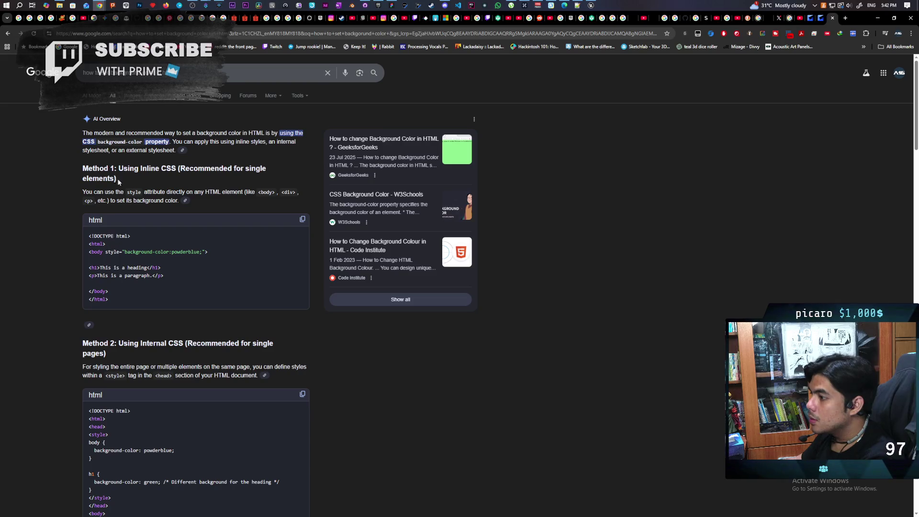
Change the Google query to 'how to set text color in html' and expand the AI Overview.
{"action": "scroll", "coordinate": [66, 249], "scroll_direction": "down", "scroll_amount": 3}
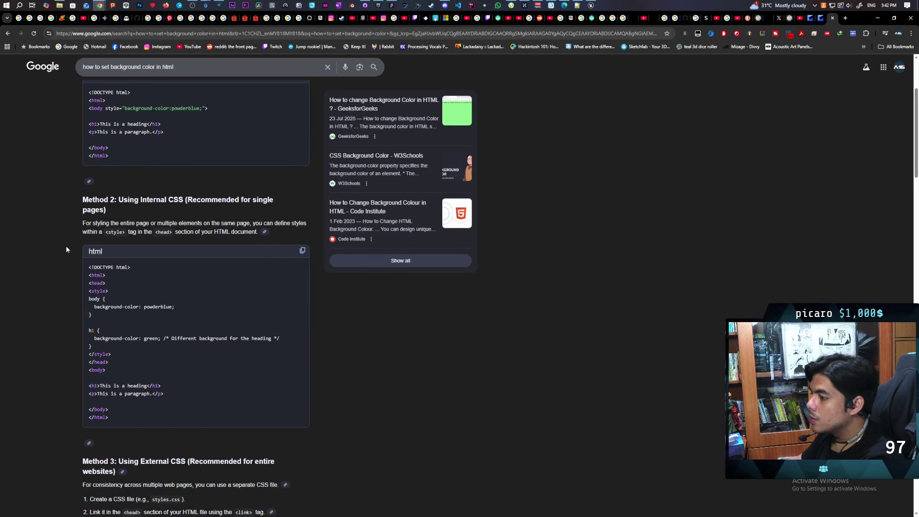
{"action": "scroll", "coordinate": [66, 249], "scroll_direction": "up", "scroll_amount": 3}
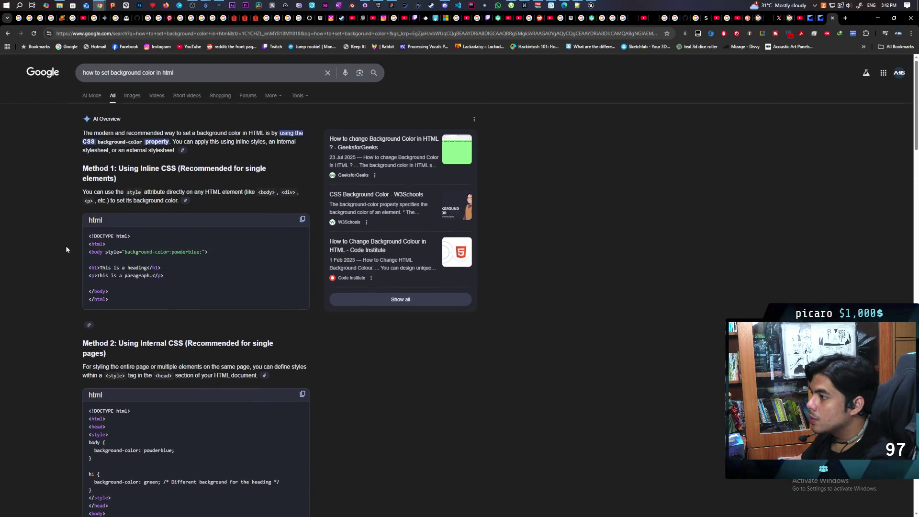
{"action": "double_click", "coordinate": [125, 74]}
{"action": "type", "text": "text"}
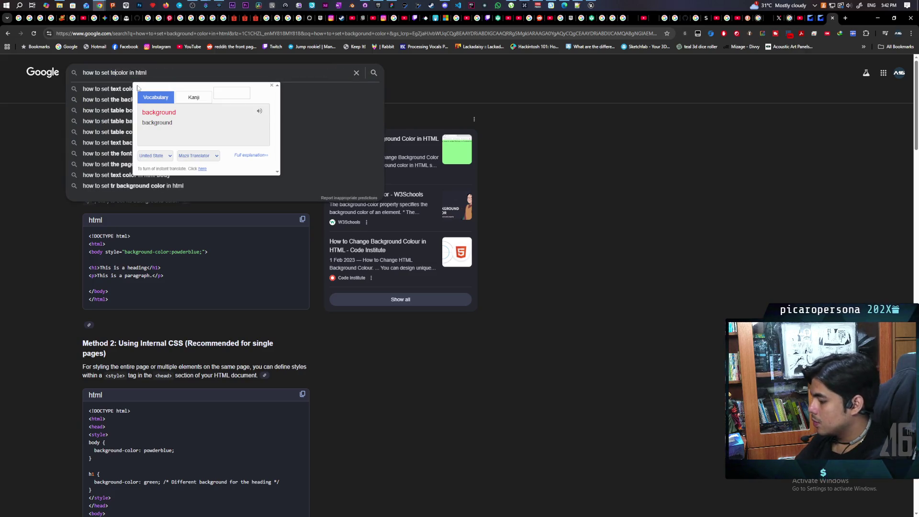
{"action": "key", "text": "Return"}
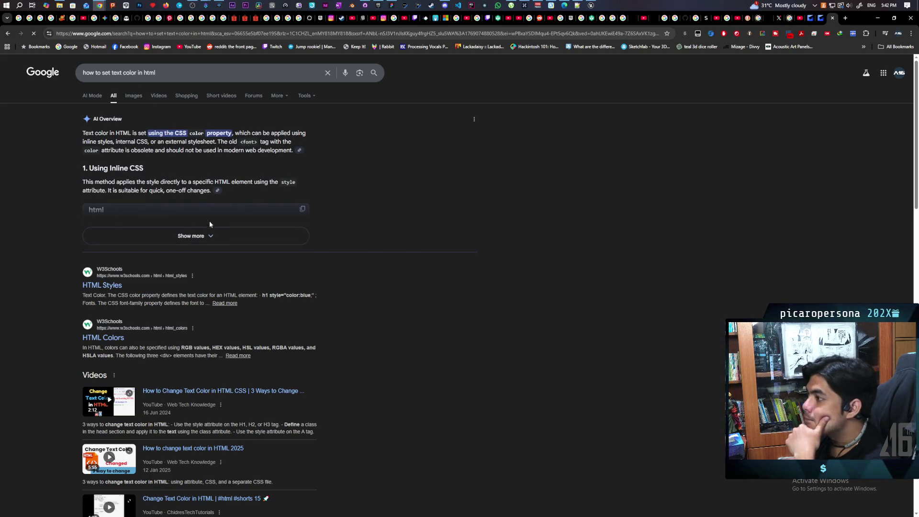
{"action": "left_click", "coordinate": [209, 236]}
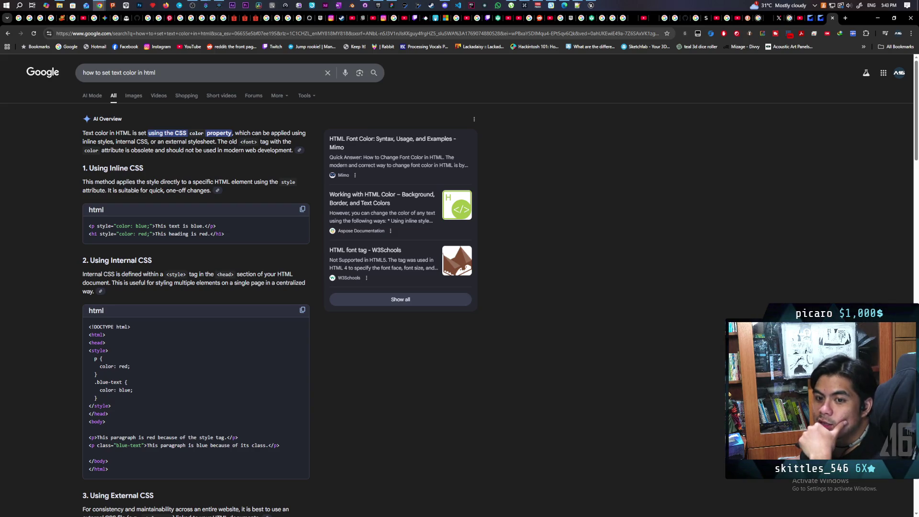
Select the inline <p style="color: blue;"> opening tag from the answer.
{"action": "scroll", "coordinate": [223, 379], "scroll_direction": "down", "scroll_amount": 3}
{"action": "scroll", "coordinate": [191, 340], "scroll_direction": "up", "scroll_amount": 1}
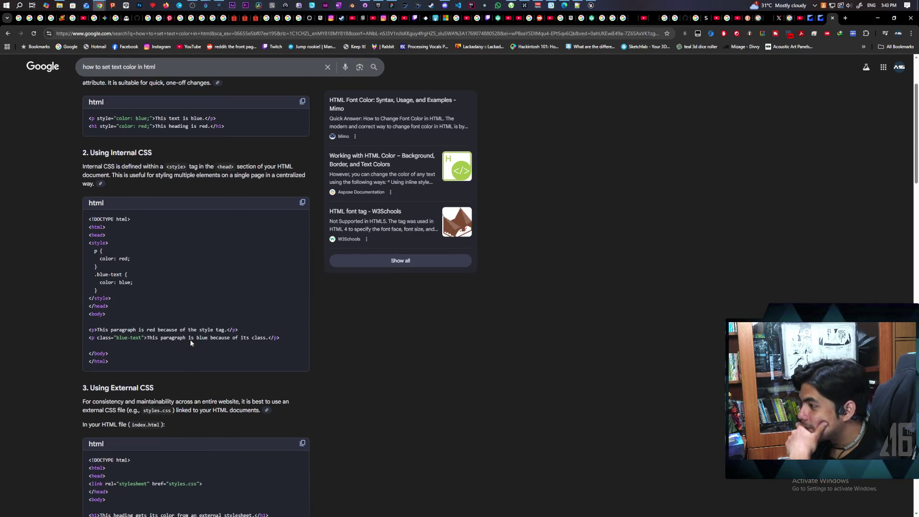
{"action": "scroll", "coordinate": [191, 340], "scroll_direction": "down", "scroll_amount": 1}
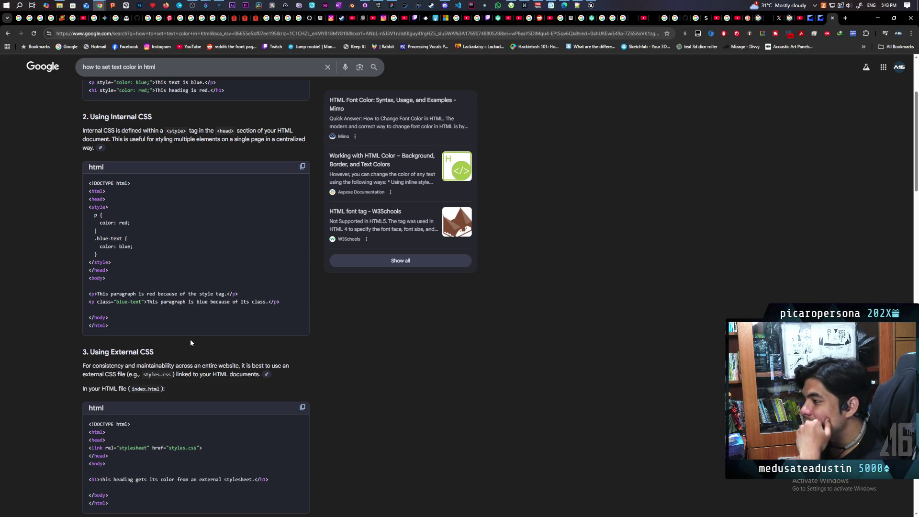
{"action": "scroll", "coordinate": [191, 343], "scroll_direction": "up", "scroll_amount": 2}
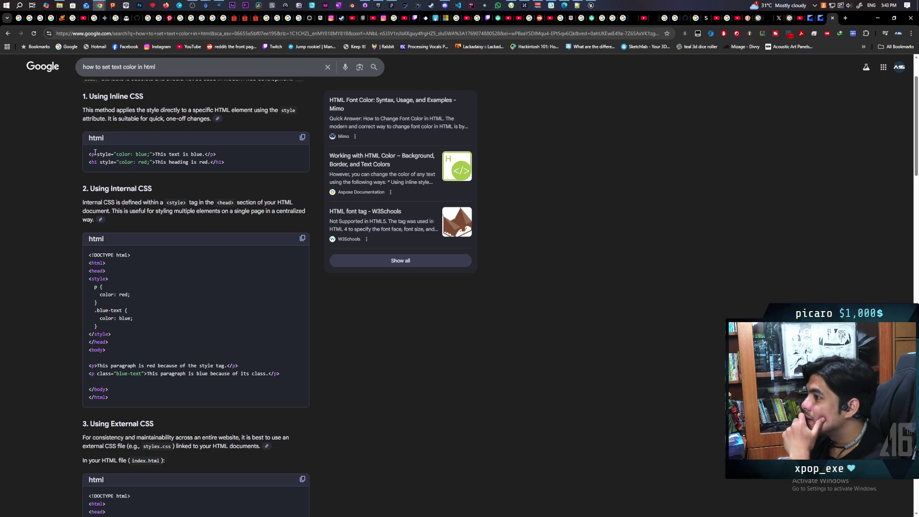
{"action": "triple_click", "coordinate": [217, 154]}
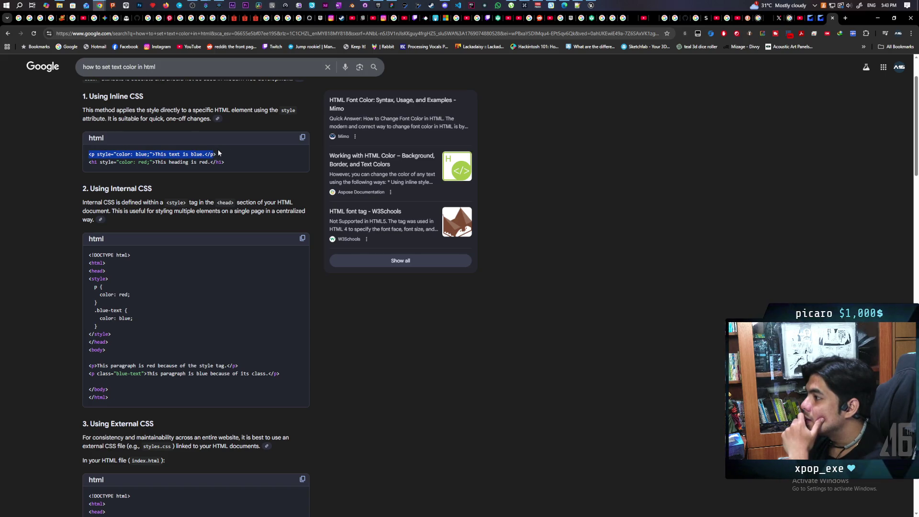
{"action": "left_click", "coordinate": [89, 154]}
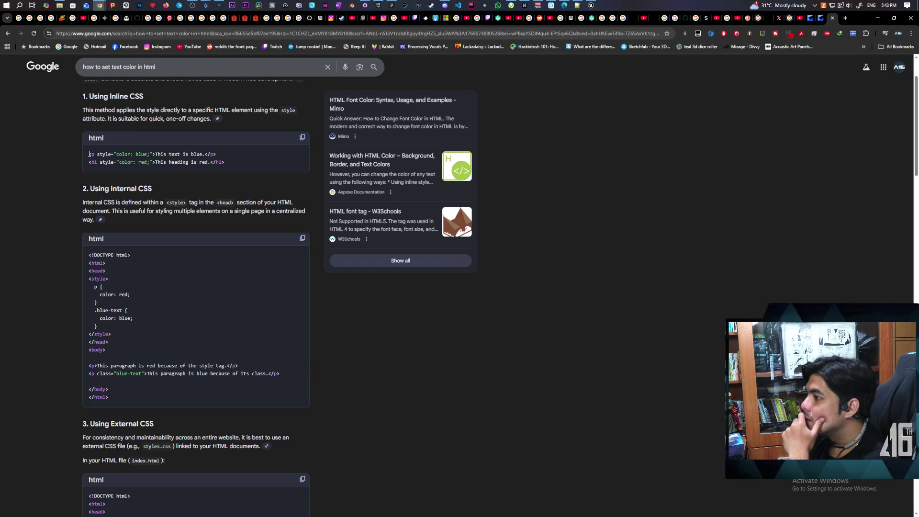
{"action": "left_click_drag", "start_coordinate": [89, 154], "coordinate": [155, 155]}
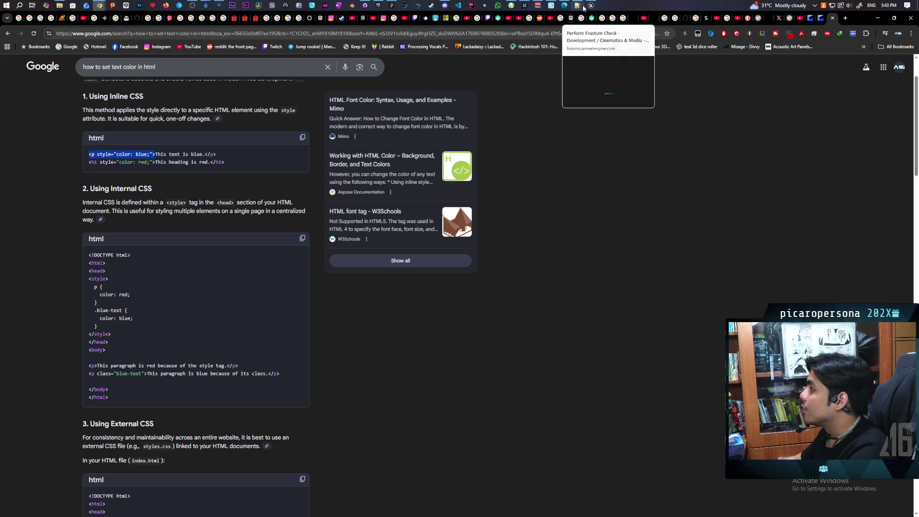
{"action": "left_click", "coordinate": [577, 6]}
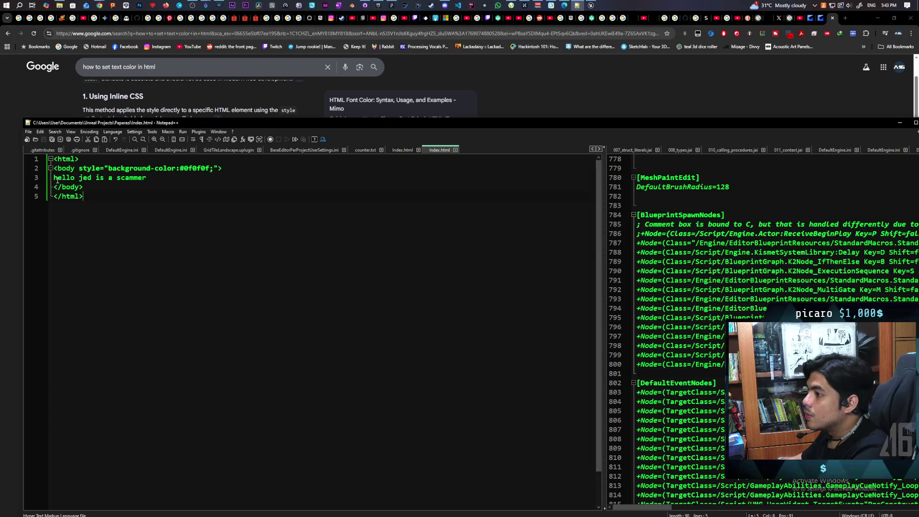
Paste the color: blue opening tag before line 3's greeting and close it with </p>.
{"action": "type", "text": "<p style=\"color: blue;\">"}
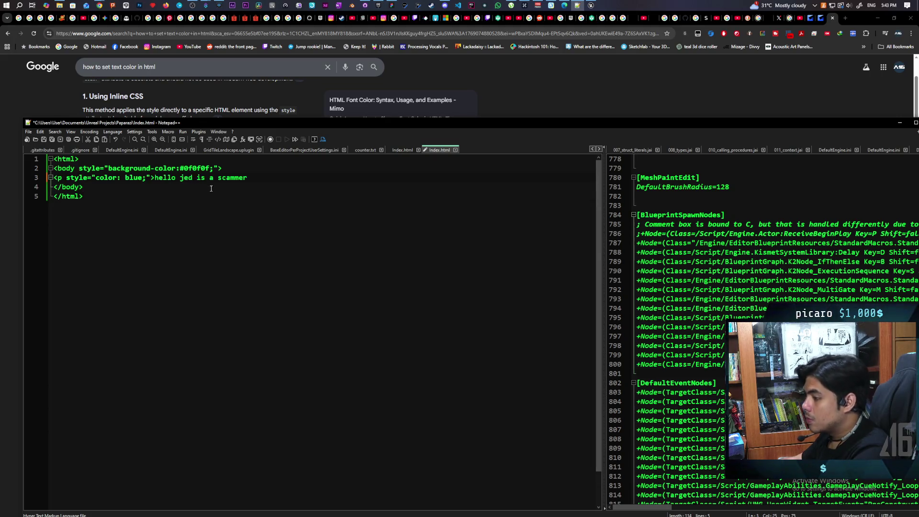
{"action": "left_click", "coordinate": [251, 177]}
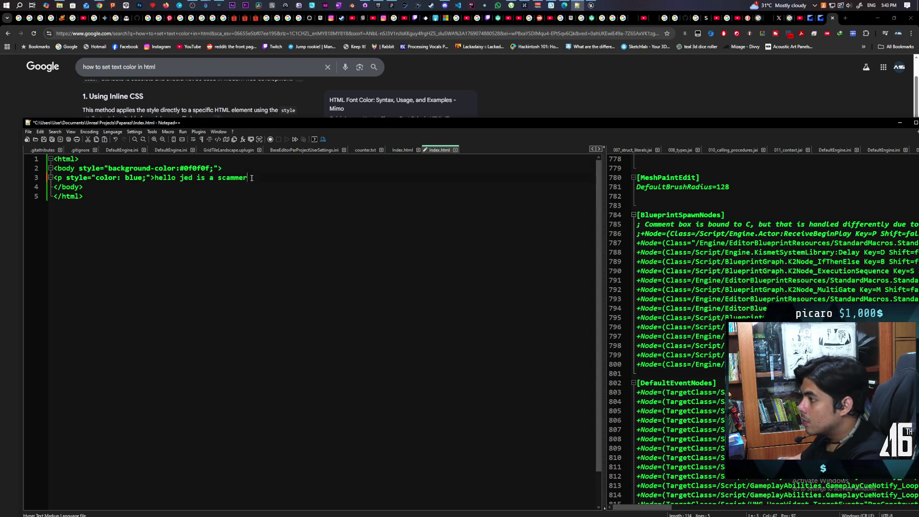
{"action": "type", "text": "<p"}
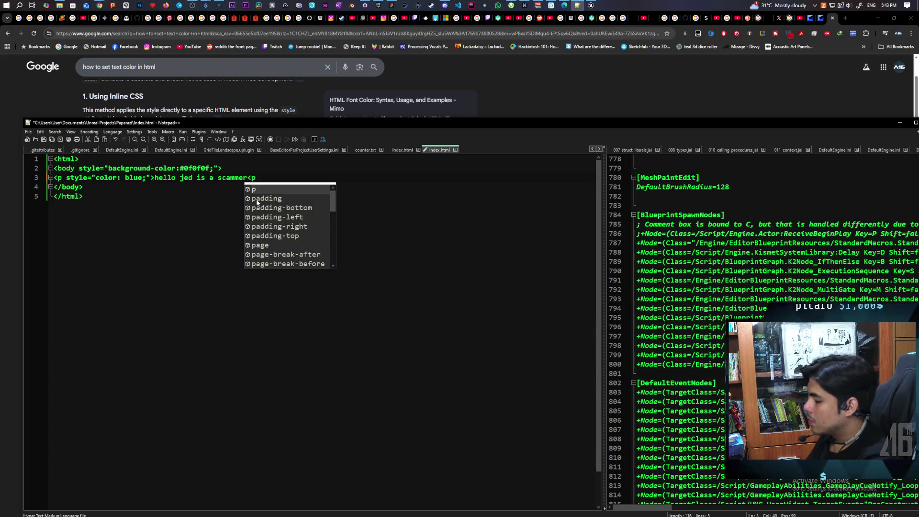
{"action": "key", "text": "BackSpace"}
{"action": "type", "text": "/p"}
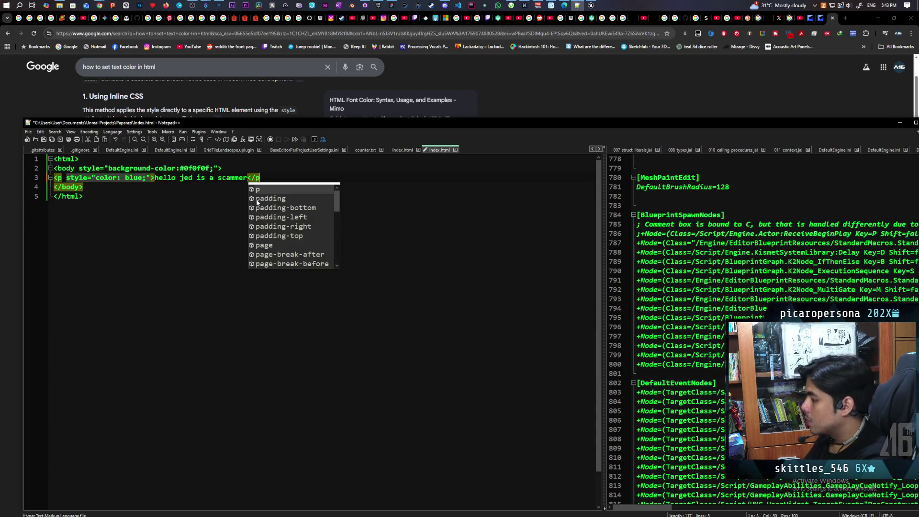
{"action": "type", "text": "<"}
{"action": "key", "text": "BackSpace"}
{"action": "type", "text": ">"}
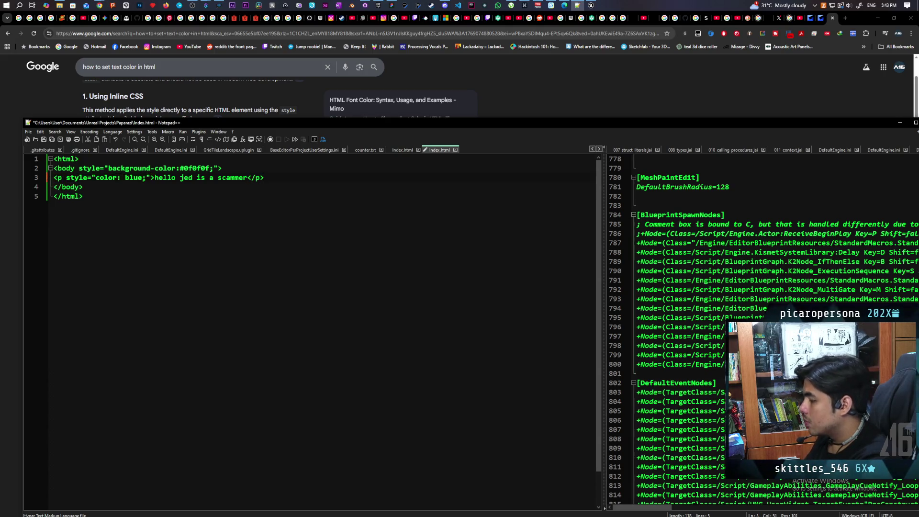
Change the paragraph text colour from blue to green and save index.html.
{"action": "double_click", "coordinate": [137, 177]}
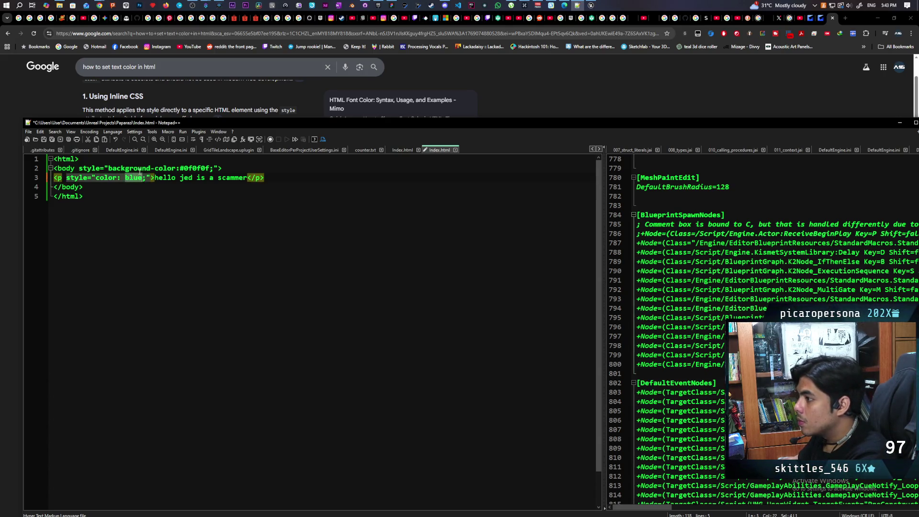
{"action": "type", "text": "green"}
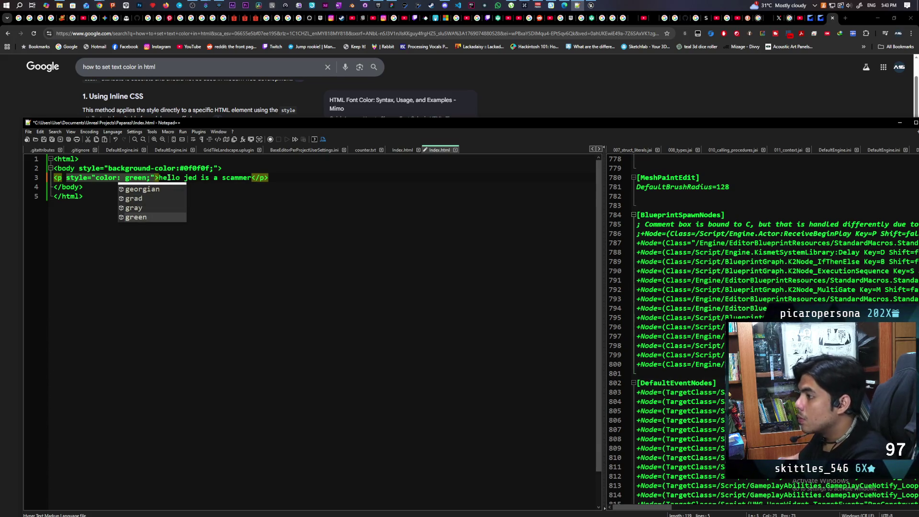
{"action": "left_click", "coordinate": [159, 177]}
{"action": "key", "text": "Delete"}
{"action": "type", "text": "h"}
{"action": "left_click", "coordinate": [288, 179]}
{"action": "key", "text": "ctrl+s"}
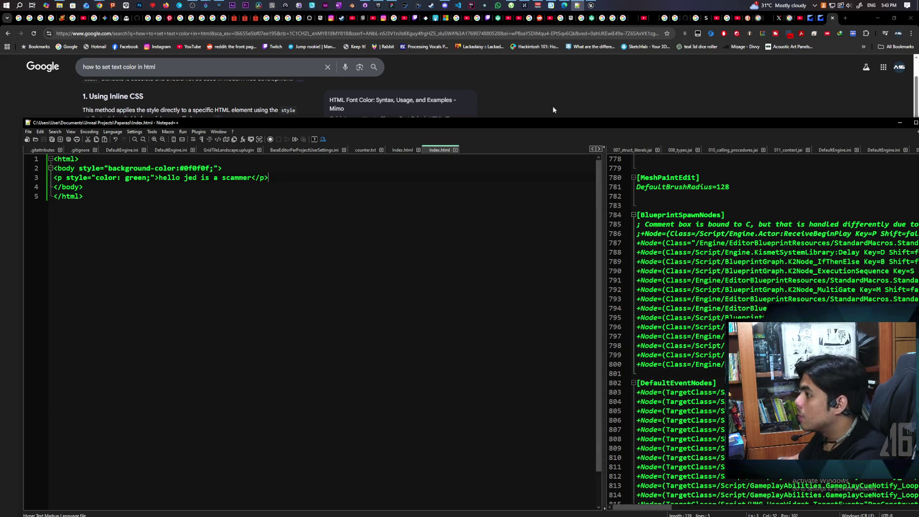
{"action": "left_click", "coordinate": [591, 6]}
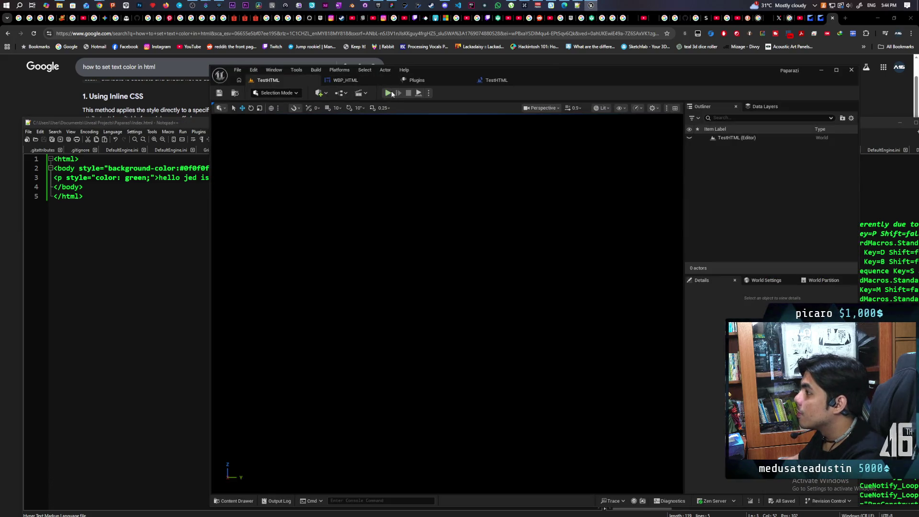
Play-test the level in Unreal to check the green greeting text, then stop.
{"action": "left_click", "coordinate": [391, 94]}
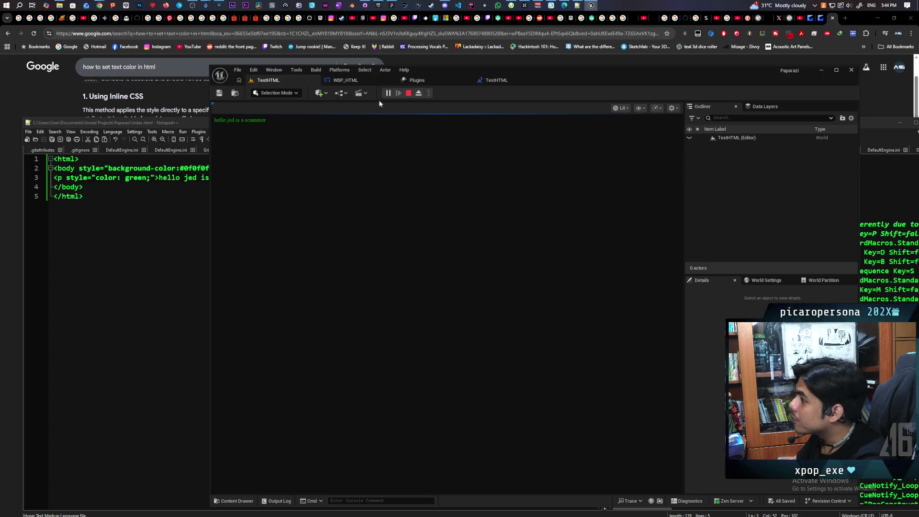
{"action": "left_click", "coordinate": [408, 93]}
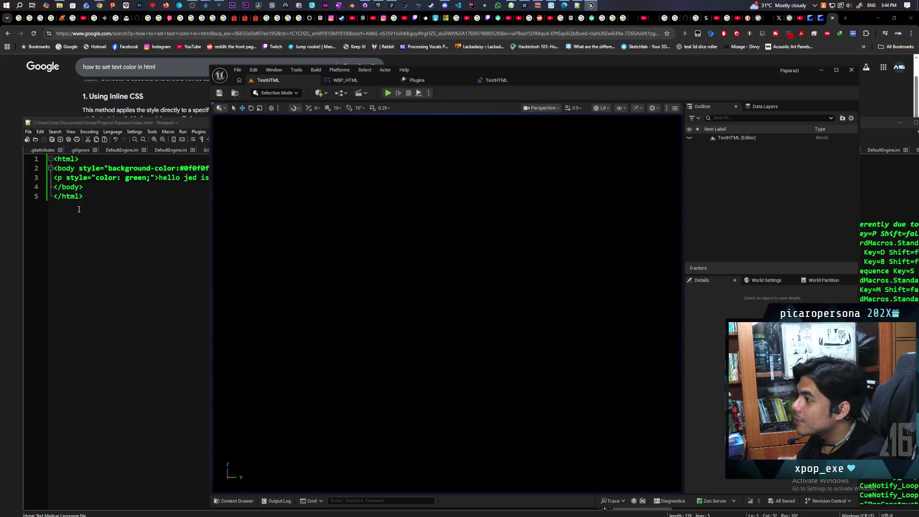
{"action": "left_click", "coordinate": [77, 211]}
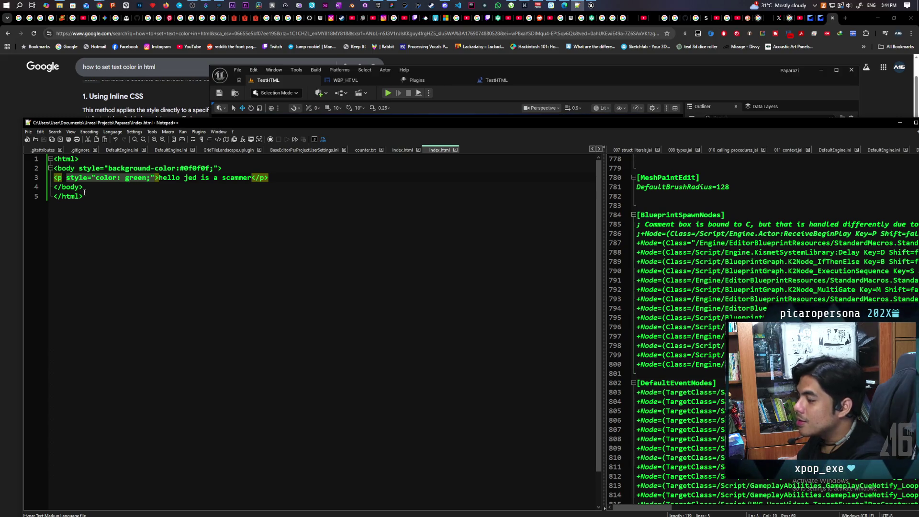
Swap line 3's <p> and </p> tags for <h1> and </h1>, then save index.html.
{"action": "left_click", "coordinate": [64, 177]}
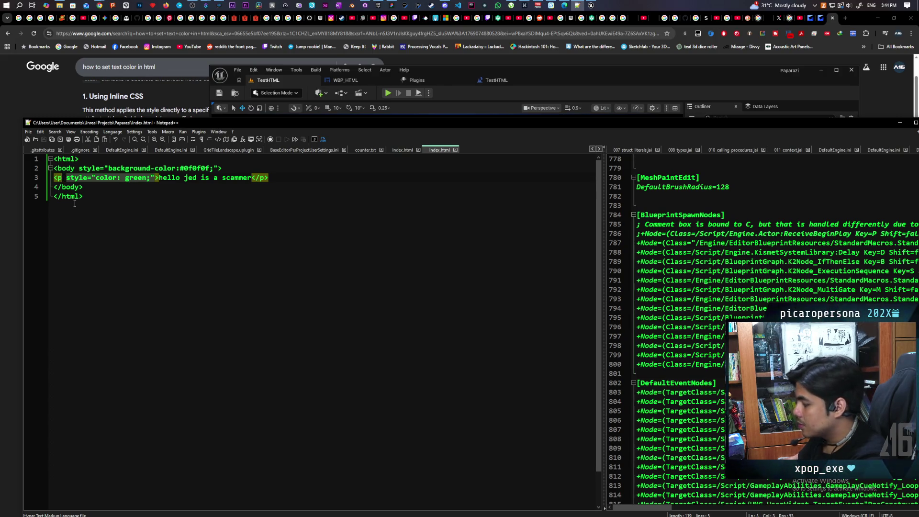
{"action": "key", "text": "BackSpace"}
{"action": "type", "text": "h1"}
{"action": "left_click", "coordinate": [269, 196]}
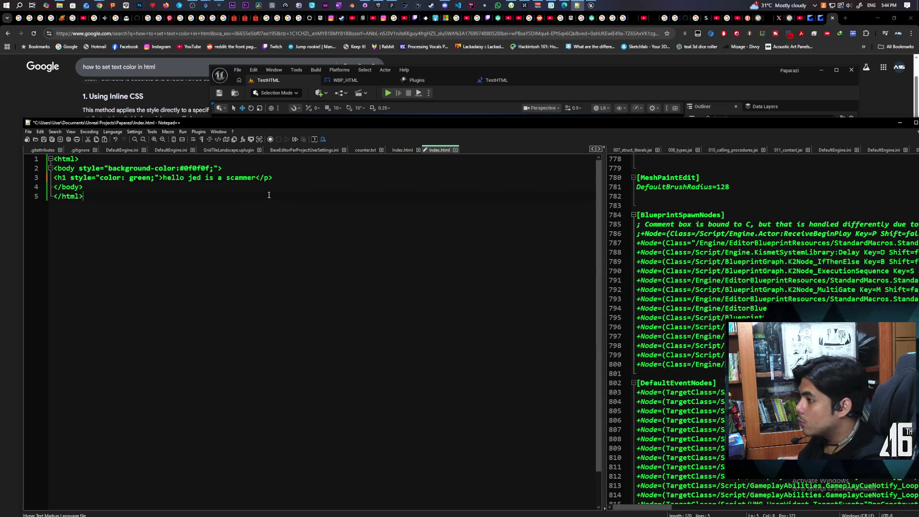
{"action": "double_click", "coordinate": [266, 177]}
{"action": "type", "text": "h"}
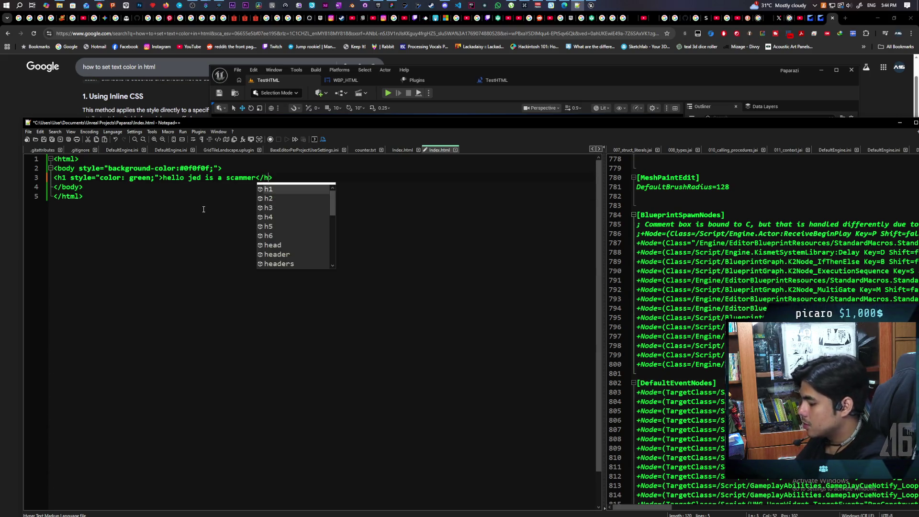
{"action": "type", "text": "1"}
{"action": "left_click", "coordinate": [204, 209]}
{"action": "key", "text": "ctrl+s"}
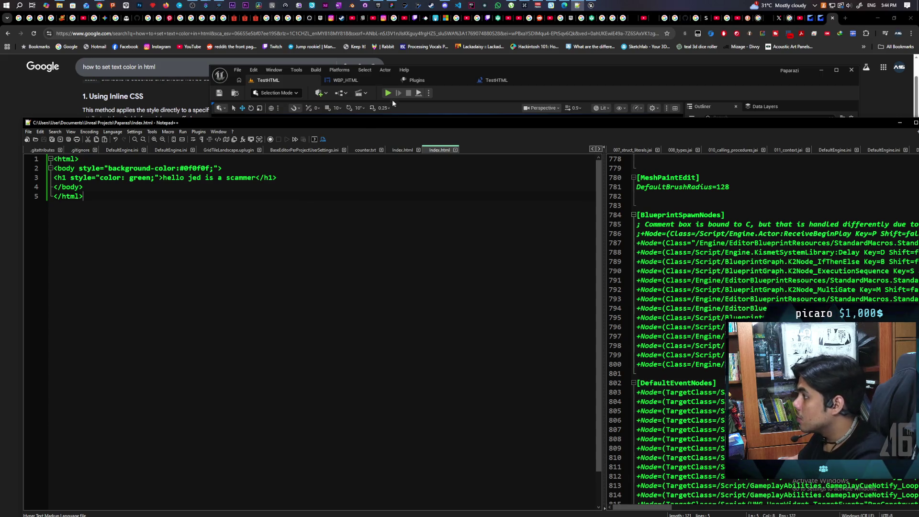
{"action": "left_click", "coordinate": [391, 93]}
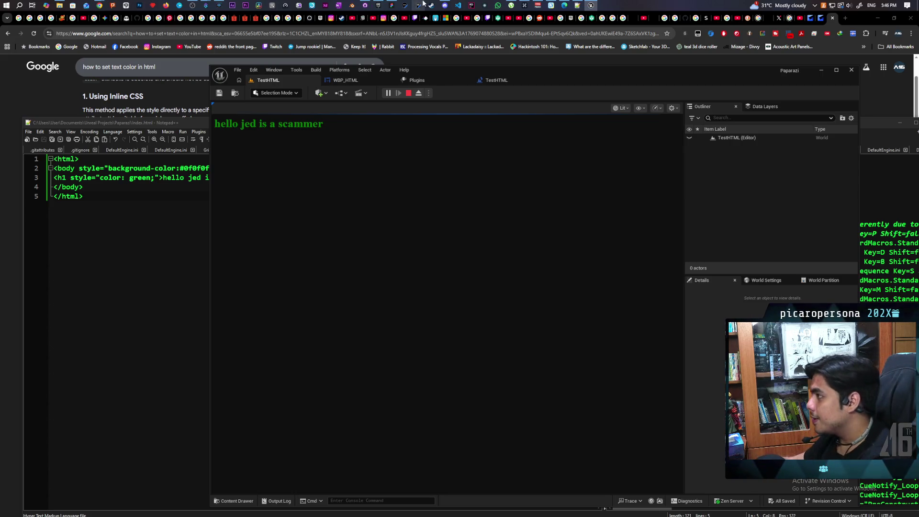
Switch from the Unreal test run over to the FigJam board.
{"action": "left_click", "coordinate": [391, 6]}
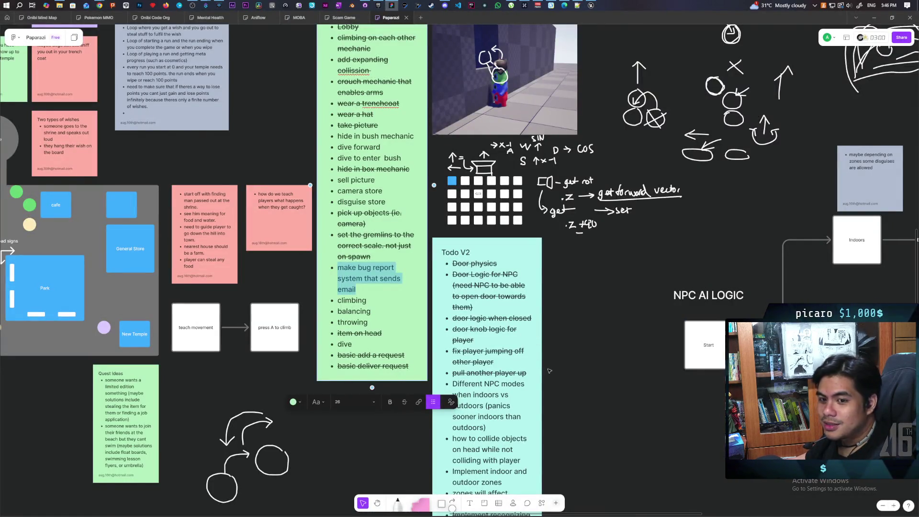
Pan to the Todo V2 list and select its zones bullet.
{"action": "left_click_drag", "start_coordinate": [596, 415], "coordinate": [543, 216]}
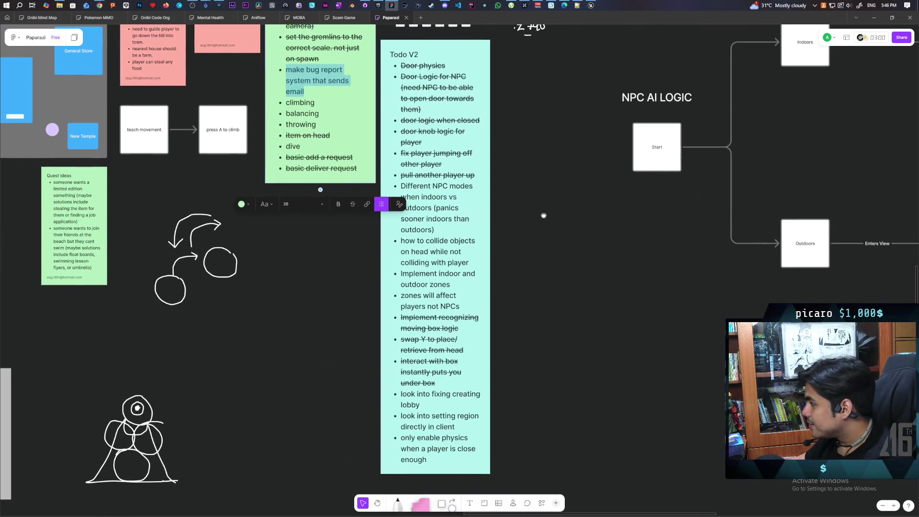
{"action": "triple_click", "coordinate": [431, 295]}
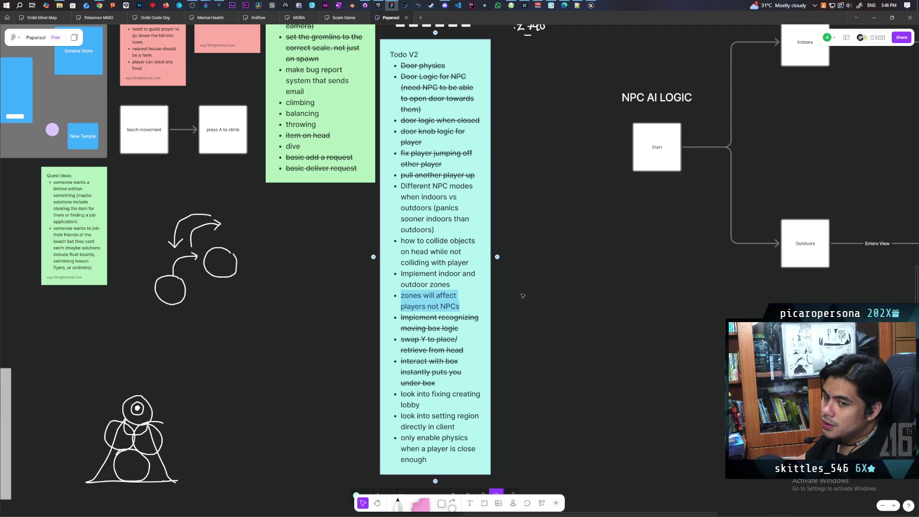
{"action": "scroll", "coordinate": [523, 296], "scroll_direction": "right", "scroll_amount": 8}
{"action": "scroll", "coordinate": [523, 295], "scroll_direction": "up", "scroll_amount": 2}
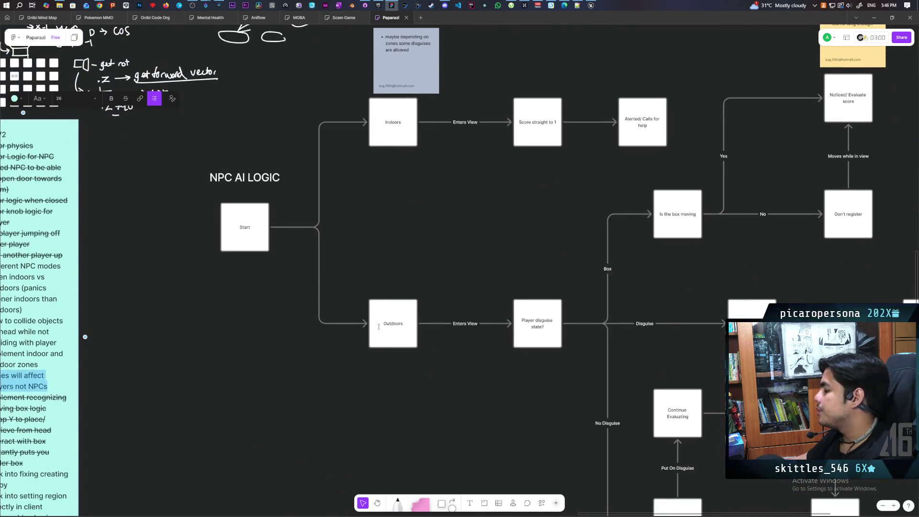
{"action": "scroll", "coordinate": [378, 327], "scroll_direction": "left", "scroll_amount": 3}
{"action": "scroll", "coordinate": [378, 327], "scroll_direction": "down", "scroll_amount": 2}
{"action": "scroll", "coordinate": [378, 327], "scroll_direction": "right", "scroll_amount": 7}
{"action": "scroll", "coordinate": [378, 328], "scroll_direction": "up", "scroll_amount": 2}
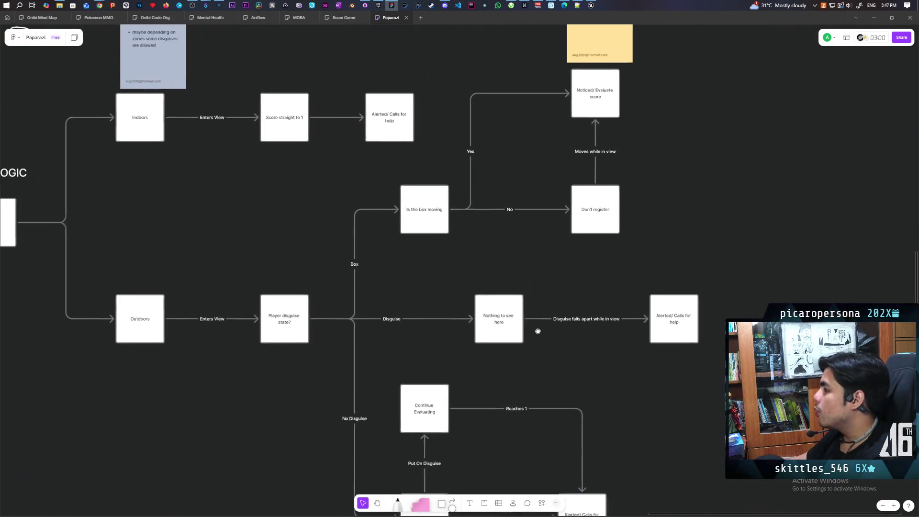
{"action": "scroll", "coordinate": [537, 330], "scroll_direction": "down", "scroll_amount": 5}
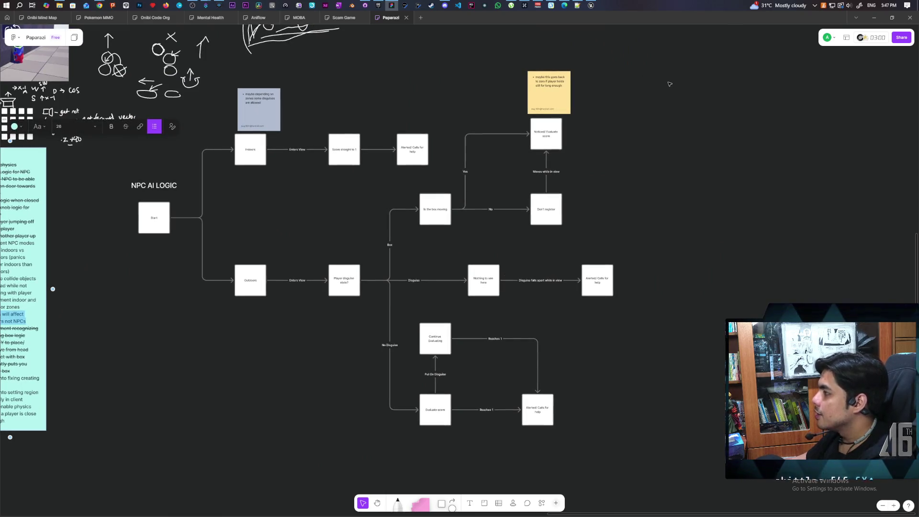
Select most of the NPC AI LOGIC flowchart to review it, then pan to the left notes.
{"action": "left_click", "coordinate": [669, 84]}
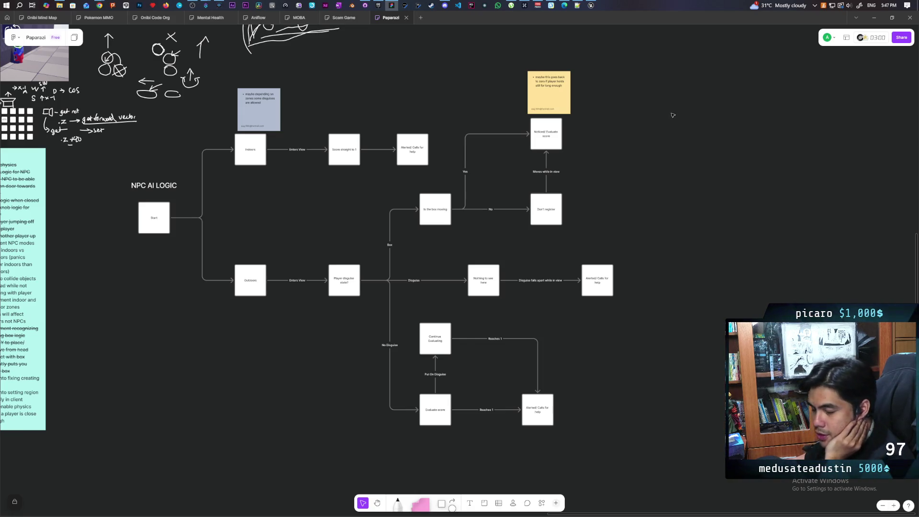
{"action": "mouse_move", "coordinate": [680, 70]}
{"action": "left_mouse_down"}
{"action": "mouse_move", "coordinate": [642, 401]}
{"action": "mouse_move", "coordinate": [361, 452]}
{"action": "mouse_move", "coordinate": [155, 447]}
{"action": "left_mouse_up"}
{"action": "left_click", "coordinate": [155, 447]}
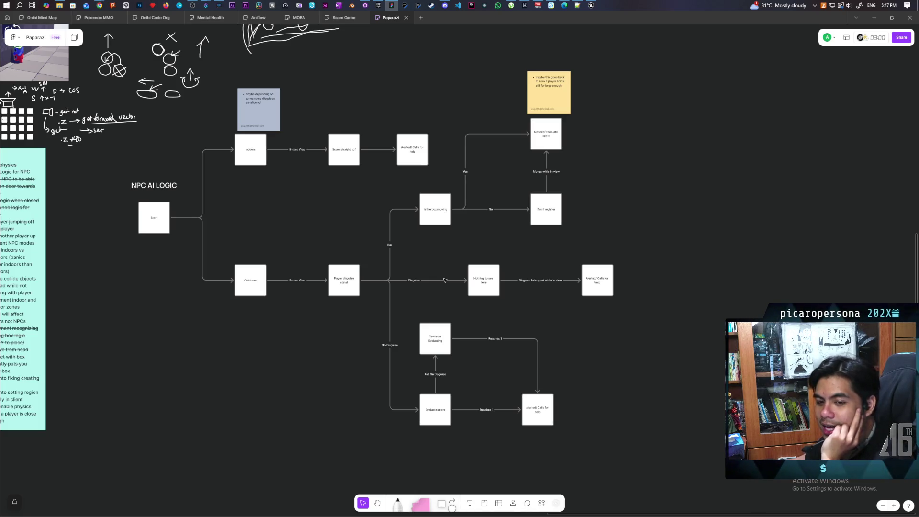
{"action": "right_click", "coordinate": [328, 330]}
{"action": "mouse_move", "coordinate": [339, 319]}
{"action": "left_mouse_down"}
{"action": "mouse_move", "coordinate": [373, 298]}
{"action": "mouse_move", "coordinate": [601, 270]}
{"action": "mouse_move", "coordinate": [453, 312]}
{"action": "left_mouse_up"}
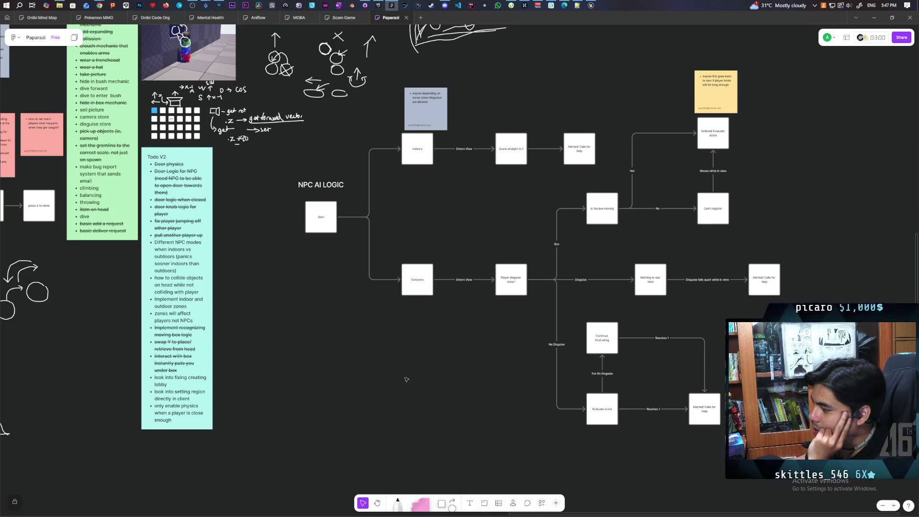
{"action": "scroll", "coordinate": [421, 364], "scroll_direction": "down", "scroll_amount": 1}
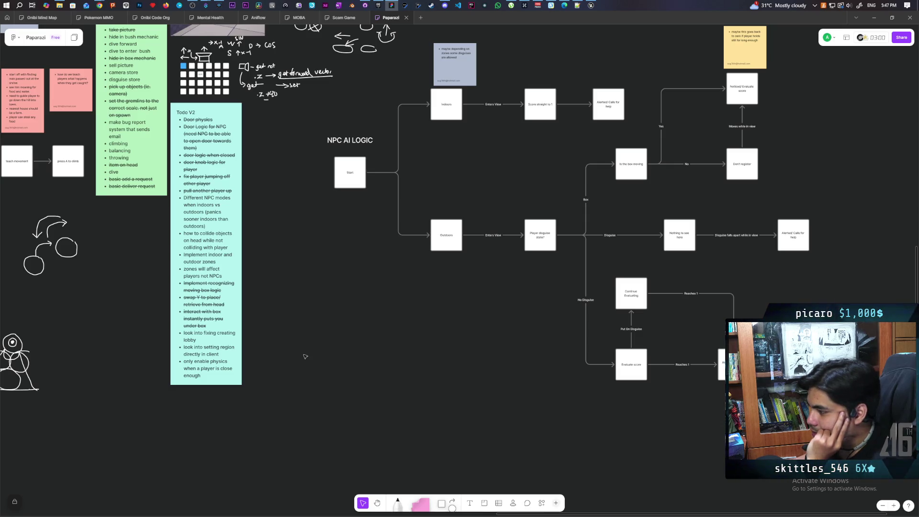
Select the last Todo V2 bullet about enabling physics, then bring up Chrome's windows.
{"action": "triple_click", "coordinate": [213, 364]}
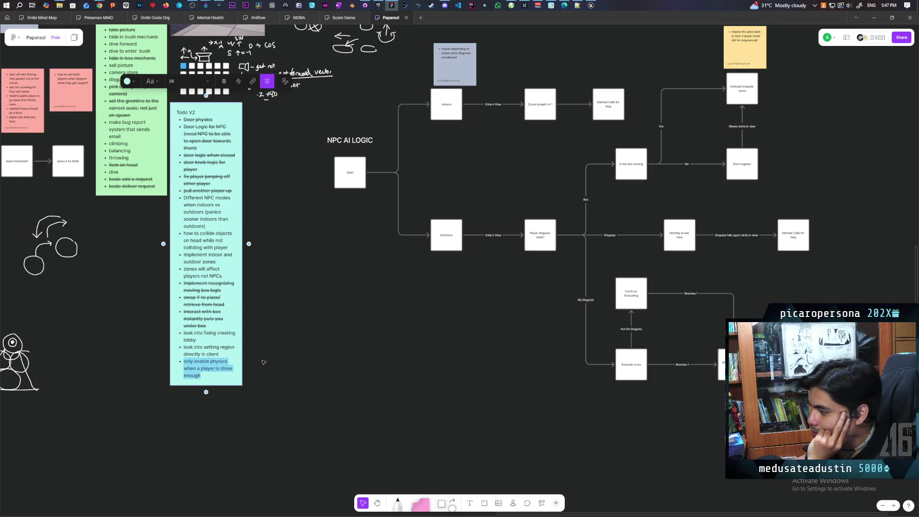
{"action": "double_click", "coordinate": [218, 362]}
{"action": "triple_click", "coordinate": [218, 361]}
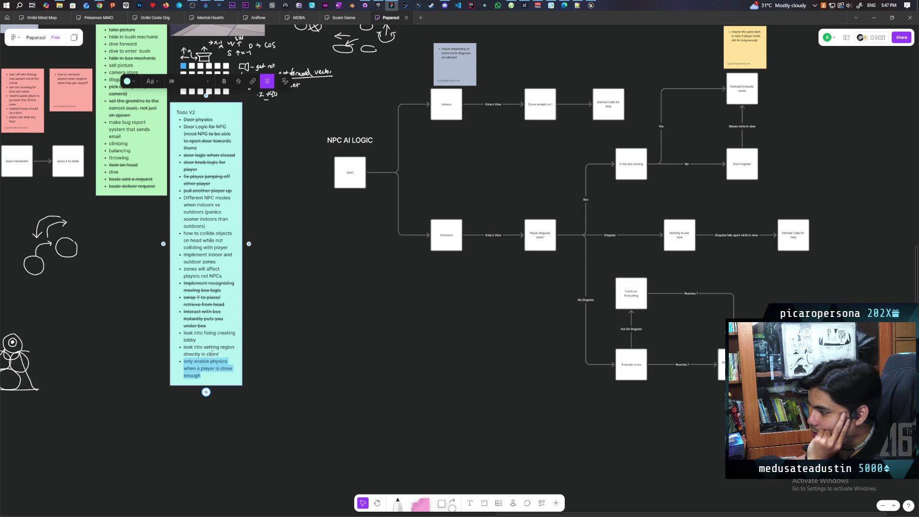
{"action": "left_click", "coordinate": [311, 352]}
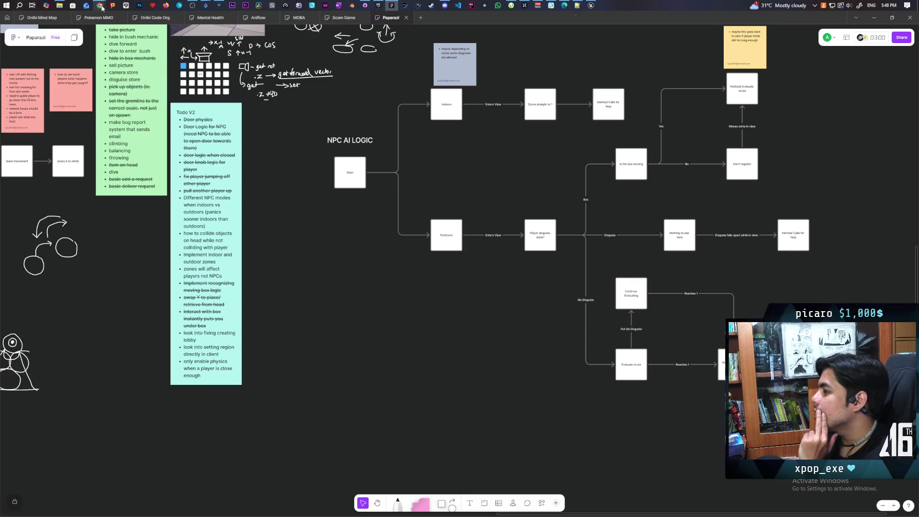
{"action": "mouse_move", "coordinate": [99, 6]}
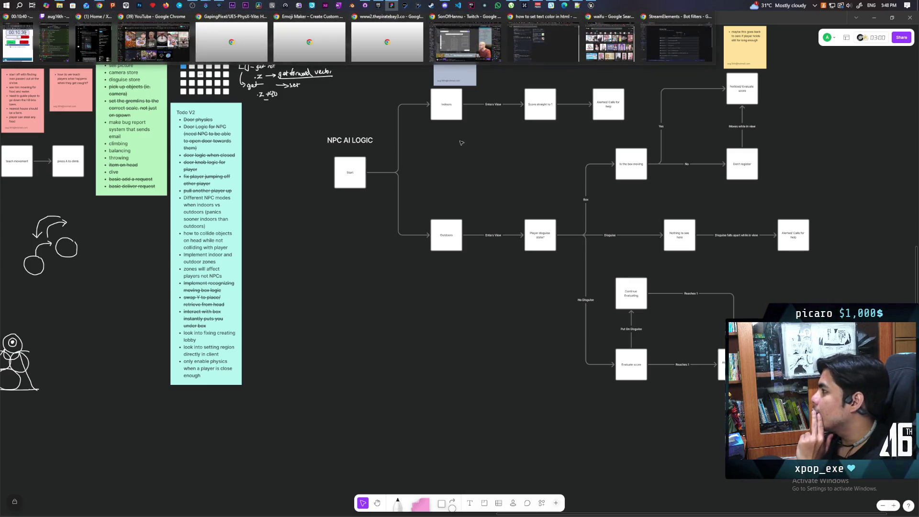
{"action": "left_click", "coordinate": [99, 4]}
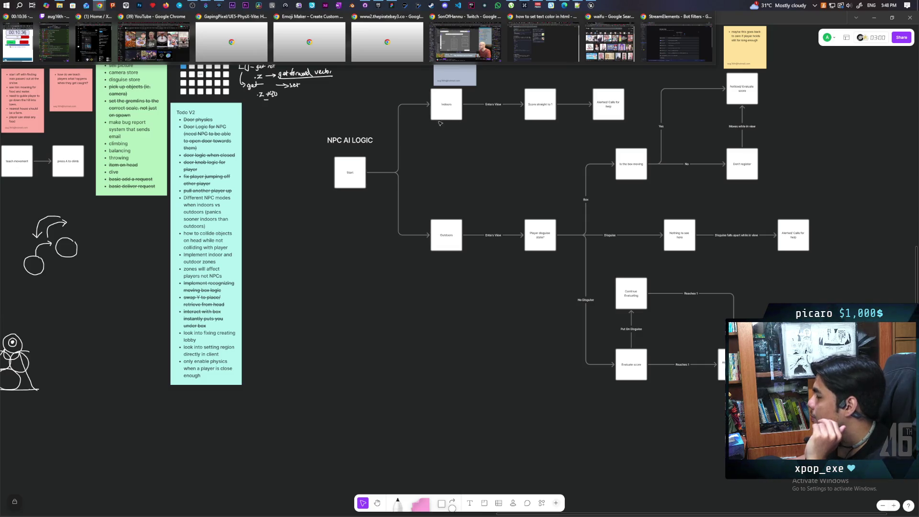
Google 'how to set region in client for steam online services ue5'.
{"action": "left_click", "coordinate": [543, 44]}
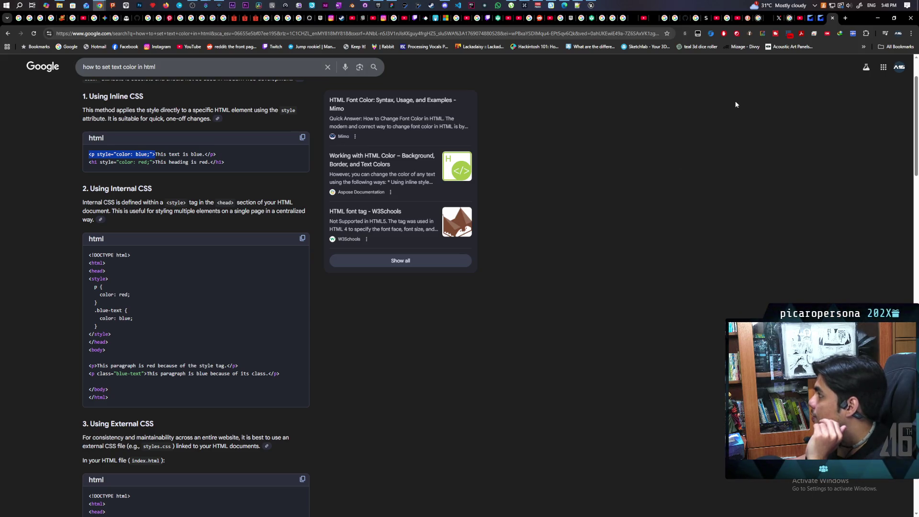
{"action": "left_click", "coordinate": [609, 35]}
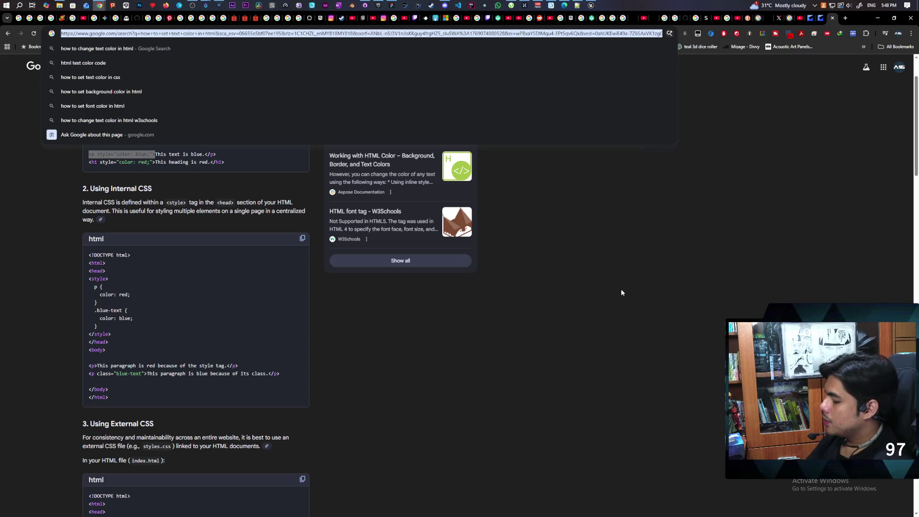
{"action": "type", "text": "how to set "}
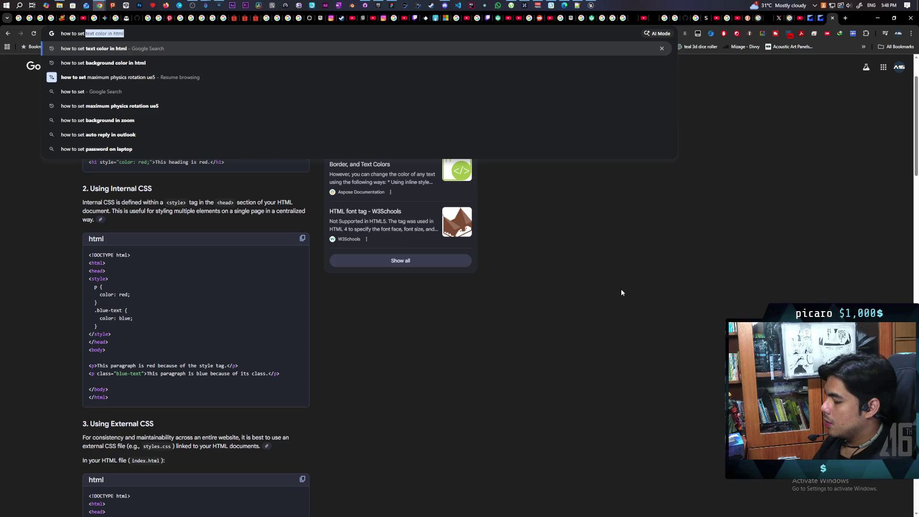
{"action": "type", "text": "region"}
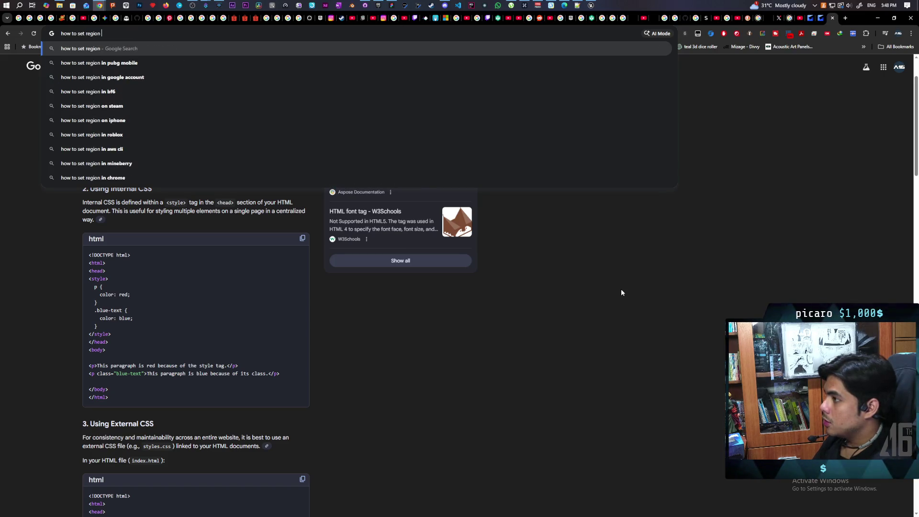
{"action": "type", "text": " in clie"}
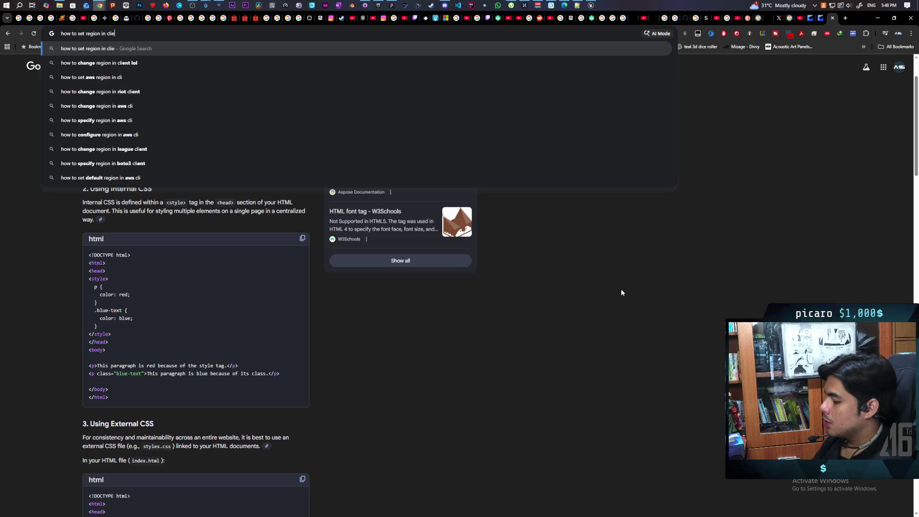
{"action": "type", "text": "nt for s"}
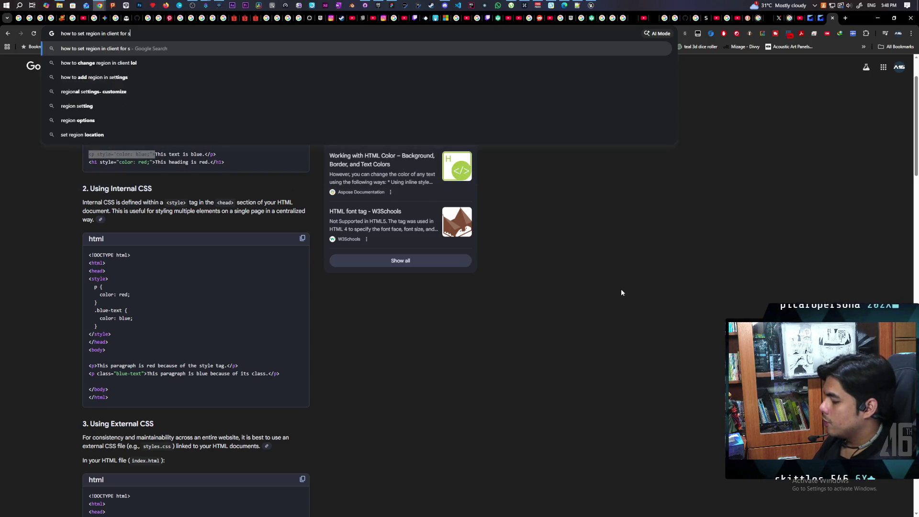
{"action": "type", "text": "team "}
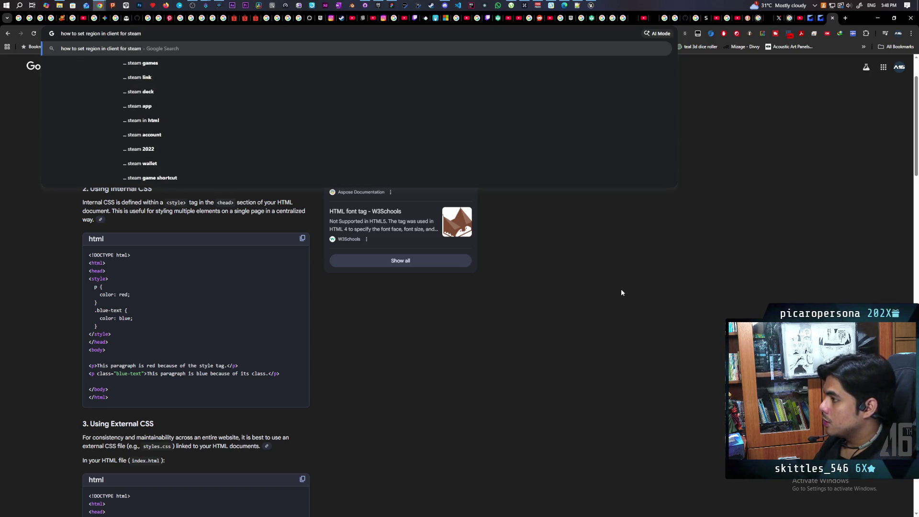
{"action": "type", "text": "online s"}
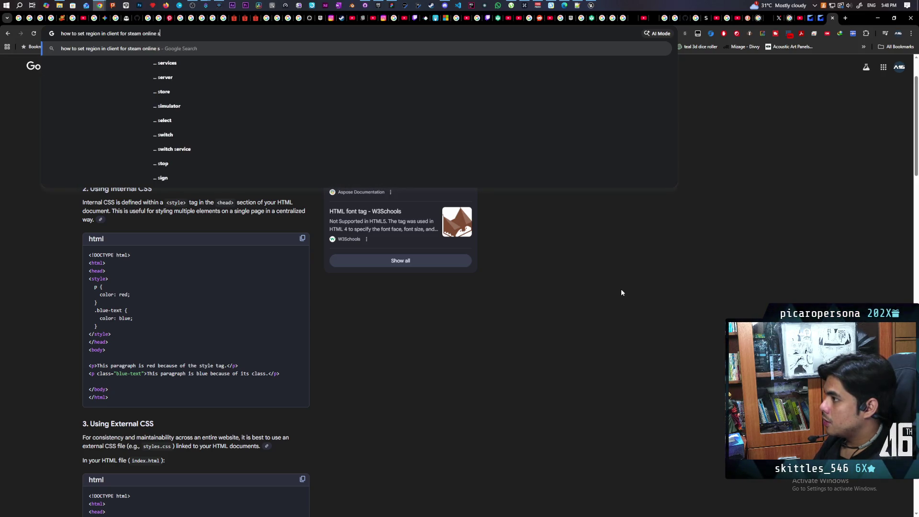
{"action": "type", "text": "ervice"}
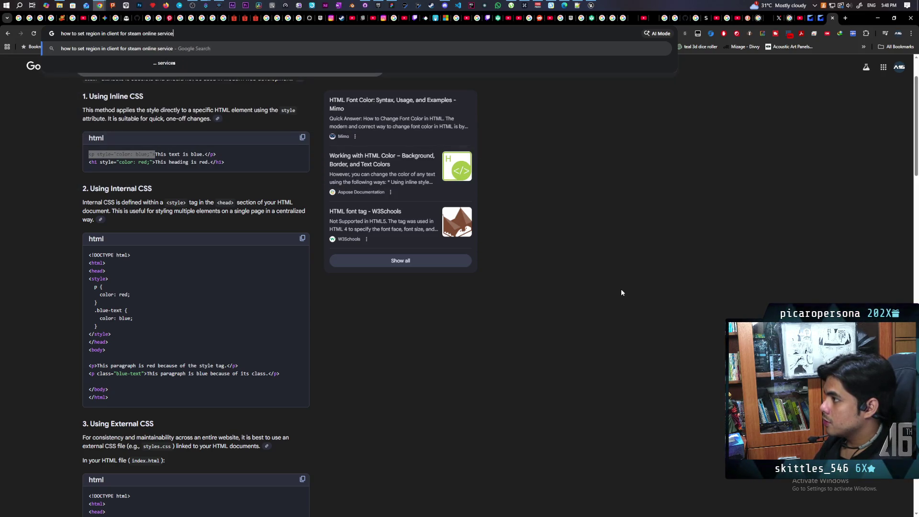
{"action": "type", "text": "s ue5"}
{"action": "key", "text": "Return"}
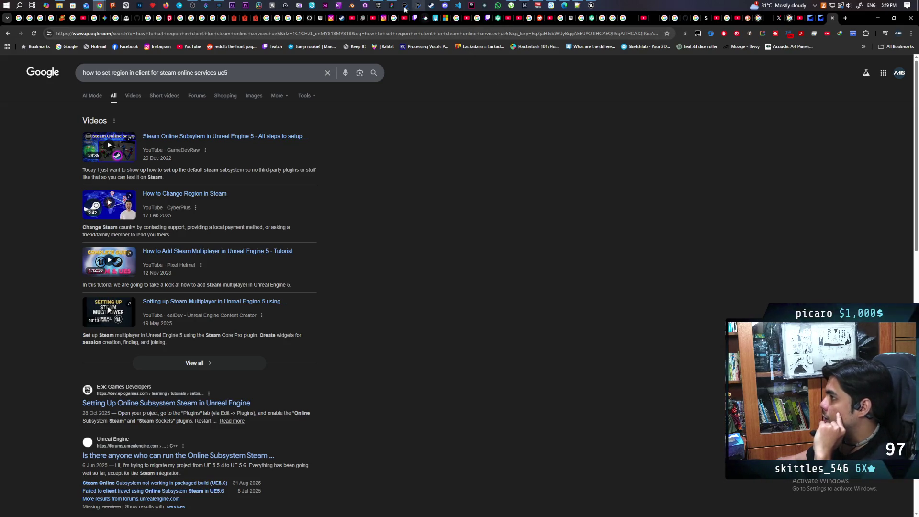
{"action": "mouse_move", "coordinate": [394, 7]}
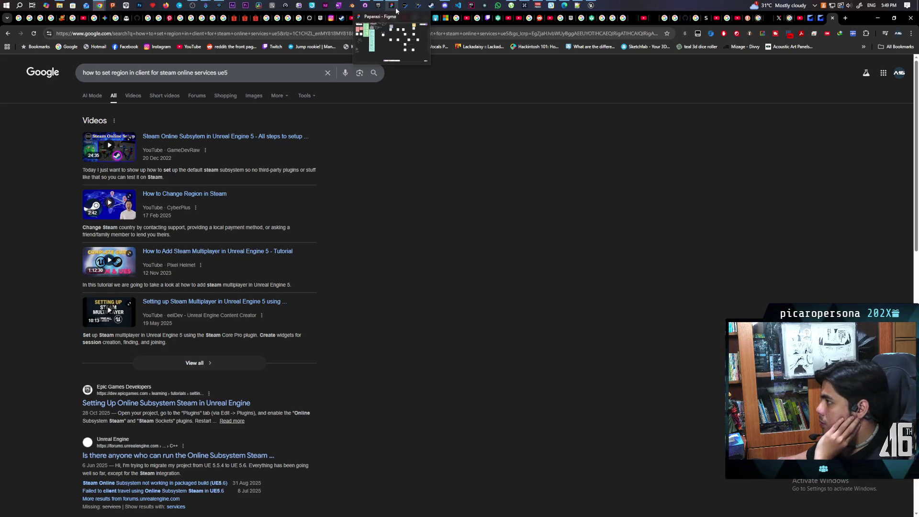
Return to the Paparazi board and pan to empty space below the NPC AI LOGIC flowchart.
{"action": "left_click", "coordinate": [397, 11]}
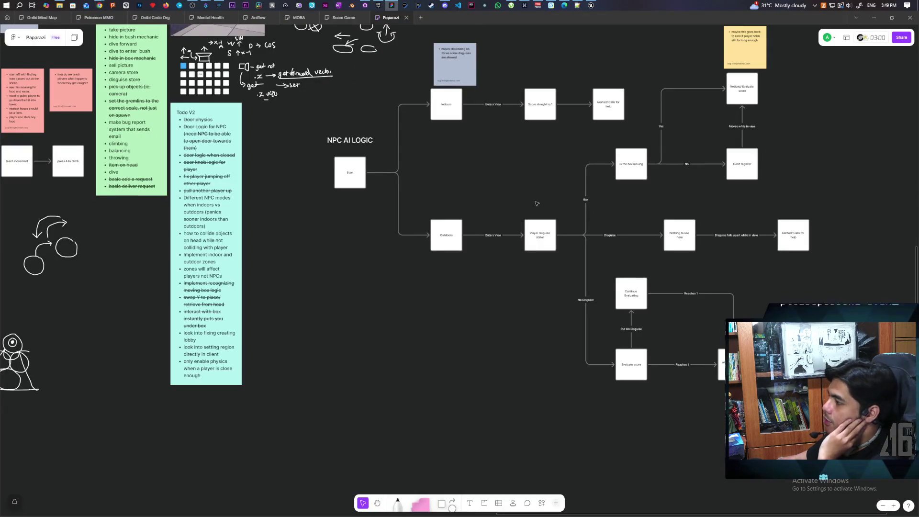
{"action": "scroll", "coordinate": [376, 234], "scroll_direction": "right", "scroll_amount": 3}
{"action": "scroll", "coordinate": [378, 220], "scroll_direction": "down", "scroll_amount": 1}
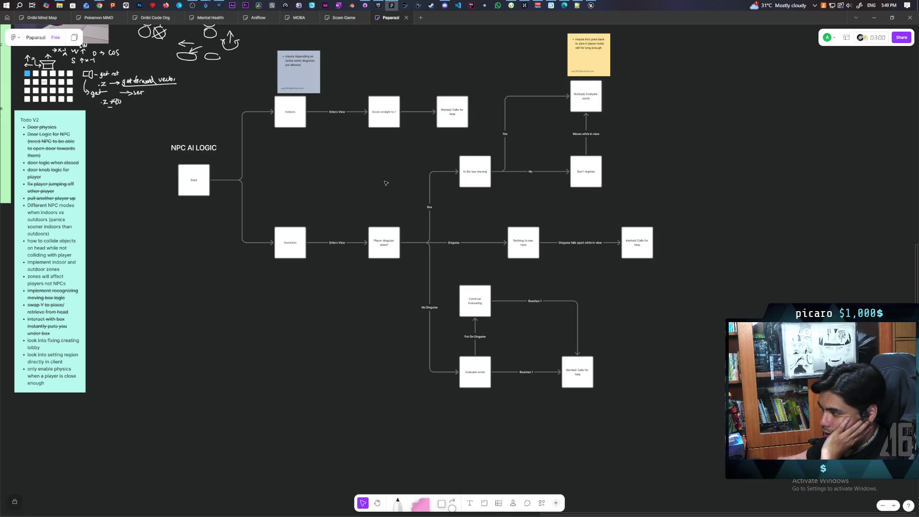
{"action": "mouse_move", "coordinate": [397, 155]}
{"action": "left_mouse_down"}
{"action": "mouse_move", "coordinate": [389, 207]}
{"action": "mouse_move", "coordinate": [403, 268]}
{"action": "mouse_move", "coordinate": [456, 93]}
{"action": "left_mouse_up"}
{"action": "mouse_move", "coordinate": [414, 322]}
{"action": "left_mouse_down"}
{"action": "mouse_move", "coordinate": [461, 171]}
{"action": "mouse_move", "coordinate": [512, 308]}
{"action": "left_mouse_up"}
{"action": "left_click", "coordinate": [441, 504]}
Place a square labelled 'Start at Shrine' on the canvas.
{"action": "left_click", "coordinate": [347, 288]}
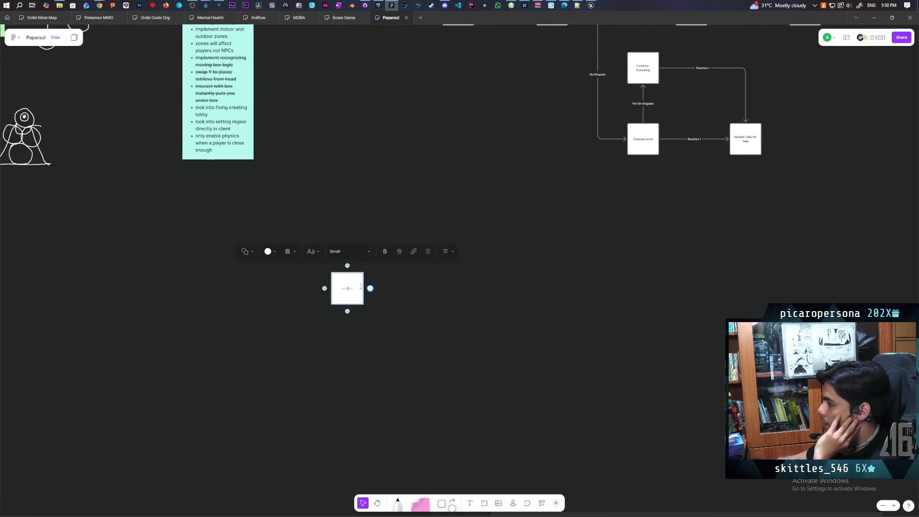
{"action": "scroll", "coordinate": [307, 297], "scroll_direction": "up", "scroll_amount": 5, "text": "ctrl"}
{"action": "scroll", "coordinate": [315, 297], "scroll_direction": "down", "scroll_amount": 3, "text": "ctrl"}
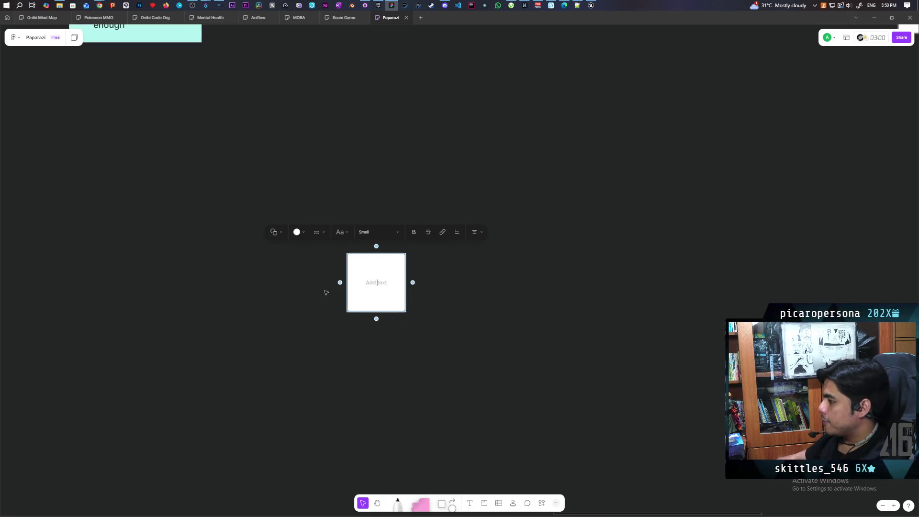
{"action": "type", "text": "Start at S"}
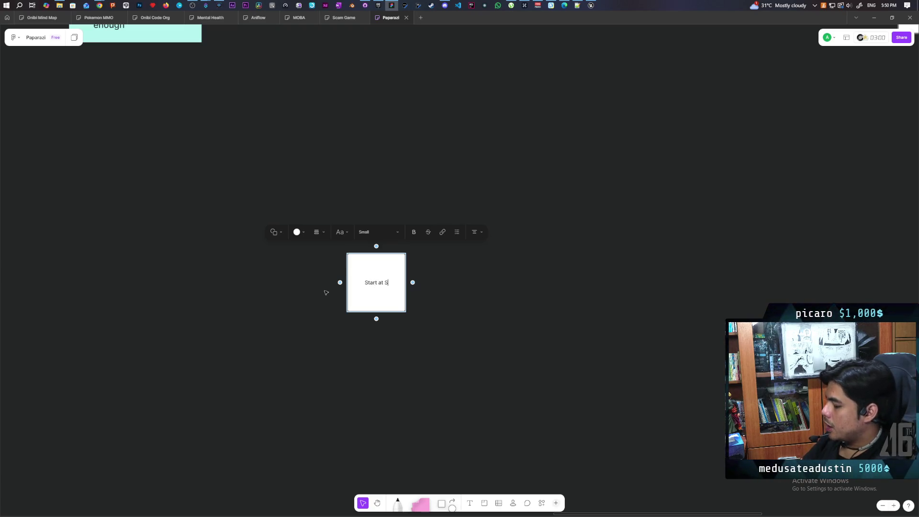
{"action": "type", "text": "hrine"}
{"action": "key", "text": "Escape"}
{"action": "left_click", "coordinate": [401, 281]}
Add a connected 'Someone comes with a prayer' box to its right and shift it further right.
{"action": "left_click", "coordinate": [415, 282]}
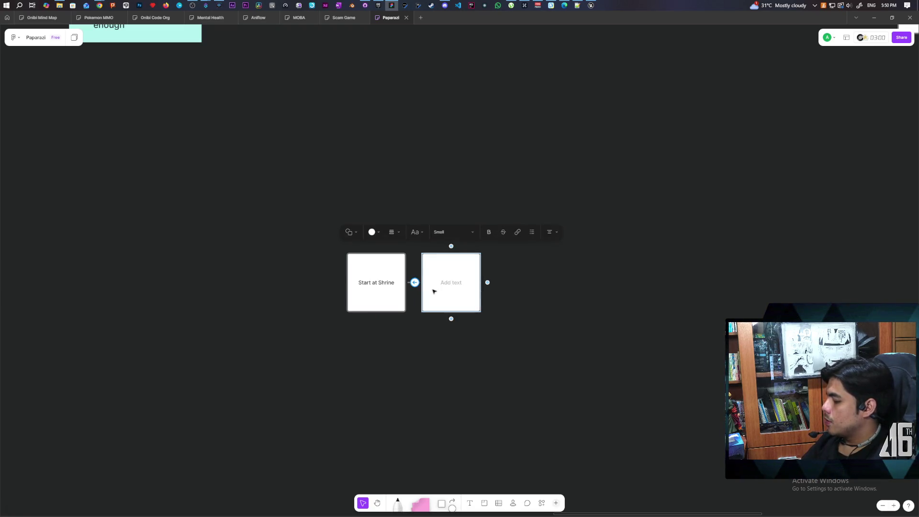
{"action": "type", "text": "SOmeone"}
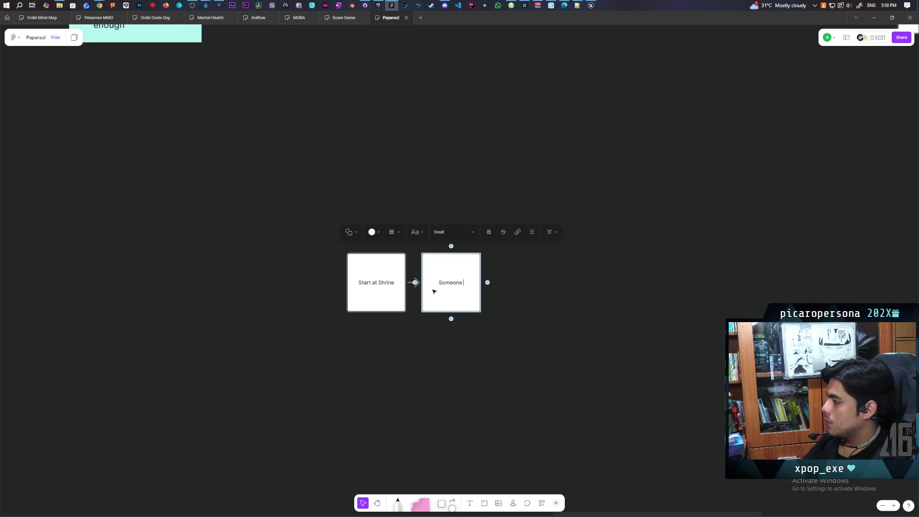
{"action": "type", "text": "comes with a prayer"}
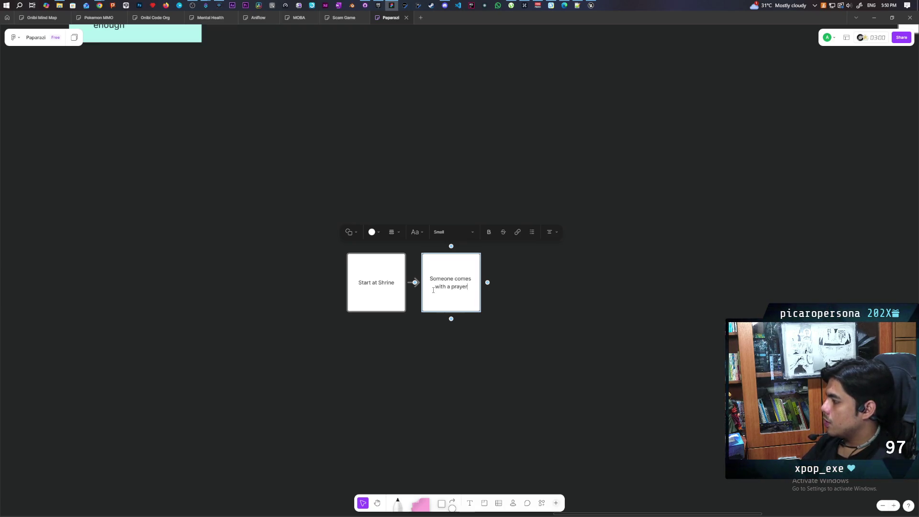
{"action": "left_click", "coordinate": [430, 330]}
{"action": "left_click", "coordinate": [457, 304]}
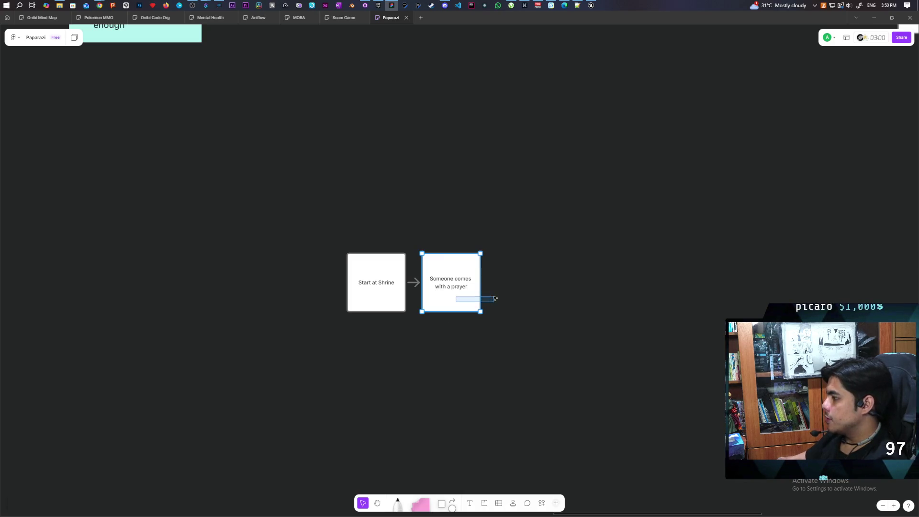
{"action": "left_click_drag", "start_coordinate": [454, 302], "coordinate": [500, 302]}
{"action": "left_click_drag", "start_coordinate": [493, 376], "coordinate": [323, 312]}
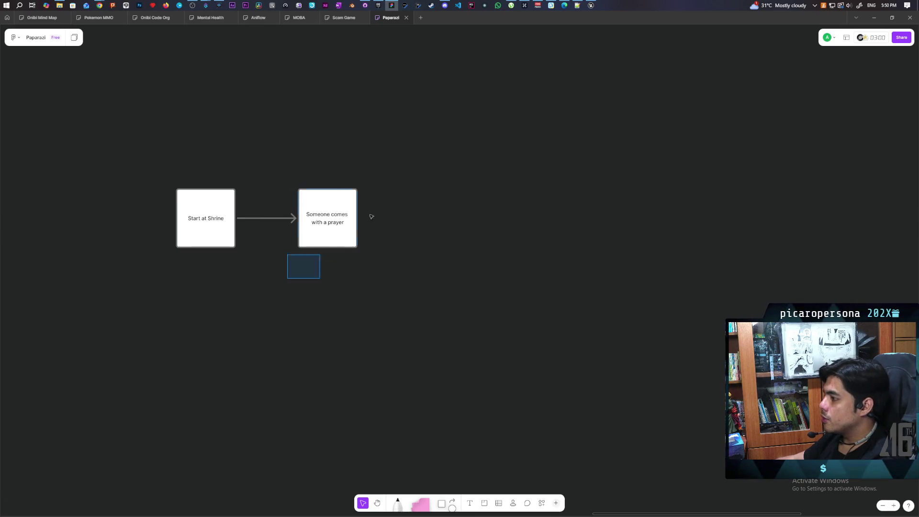
{"action": "left_click", "coordinate": [364, 218]}
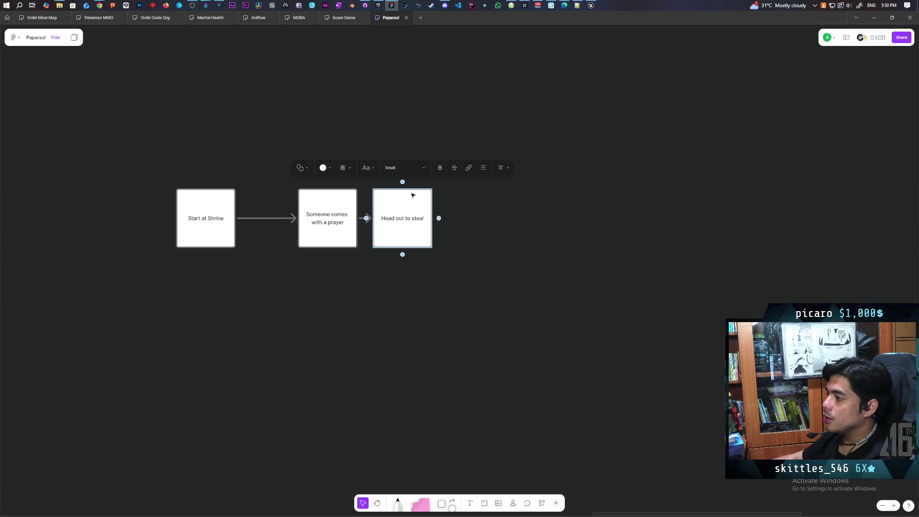
Label the next box 'Head out to steal' and move it further right.
{"action": "left_click", "coordinate": [461, 289]}
{"action": "left_click", "coordinate": [411, 239]}
{"action": "left_click_drag", "start_coordinate": [408, 238], "coordinate": [476, 238]}
{"action": "left_click", "coordinate": [290, 281]}
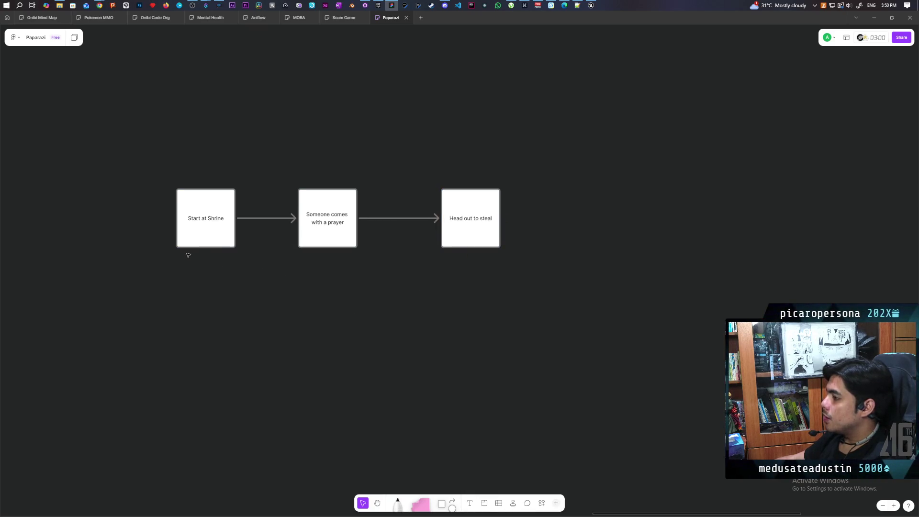
Branch a 'Don't get caught' box down from the prayer box, aligned under Head out to steal.
{"action": "left_click", "coordinate": [348, 236]}
{"action": "mouse_move", "coordinate": [363, 218]}
{"action": "left_mouse_down"}
{"action": "mouse_move", "coordinate": [389, 308]}
{"action": "mouse_move", "coordinate": [440, 313]}
{"action": "left_mouse_up"}
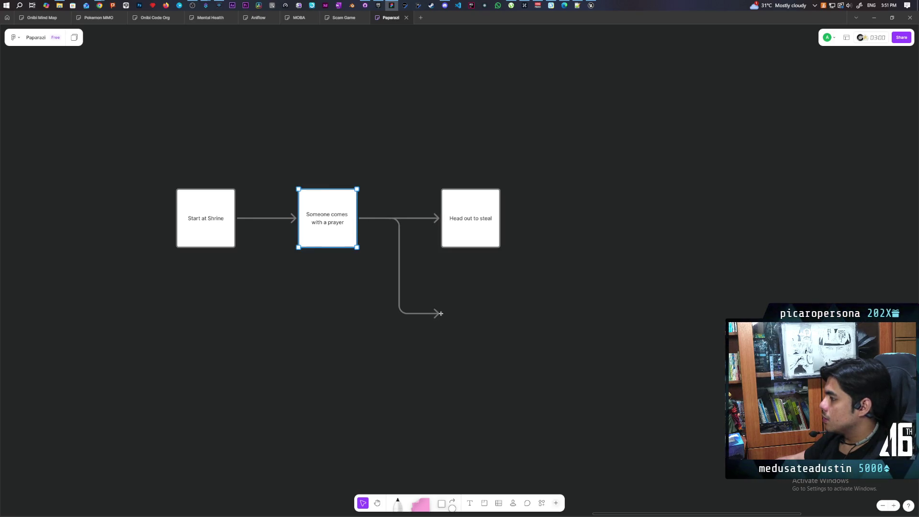
{"action": "left_click", "coordinate": [415, 284]}
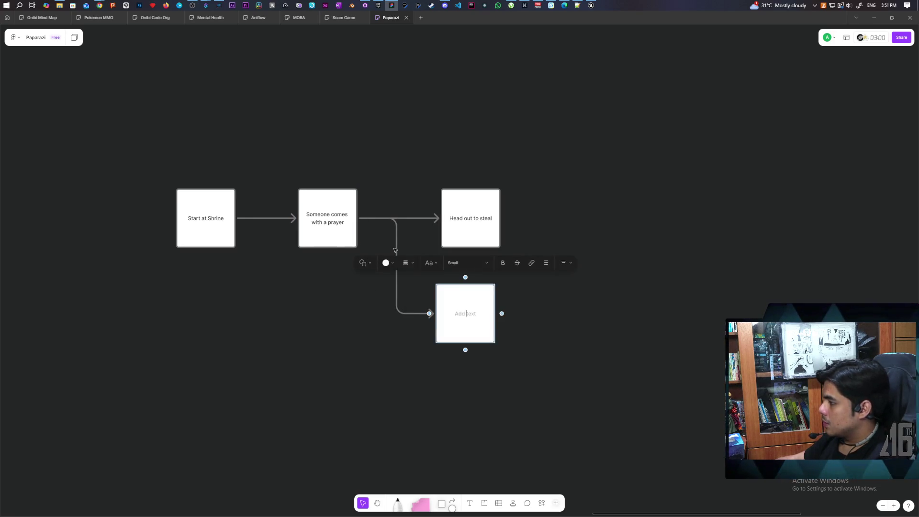
{"action": "type", "text": "DOn't"}
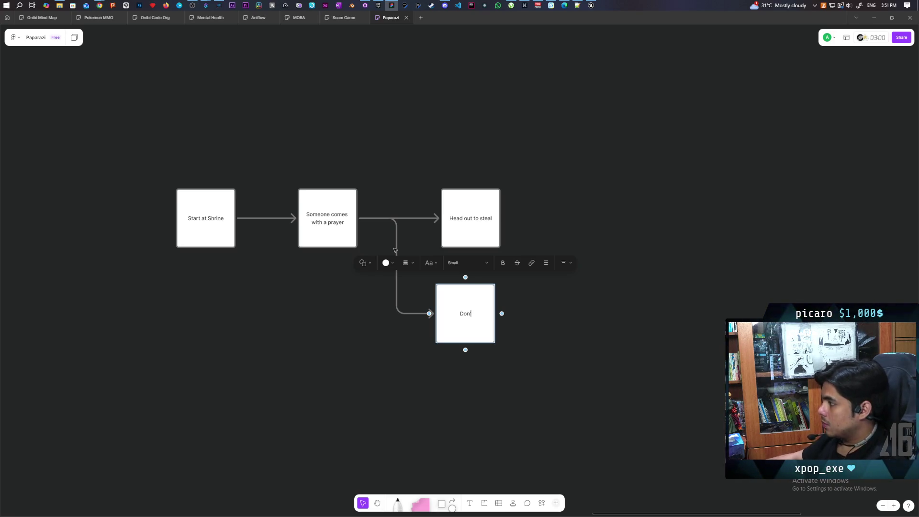
{"action": "type", "text": "t get "}
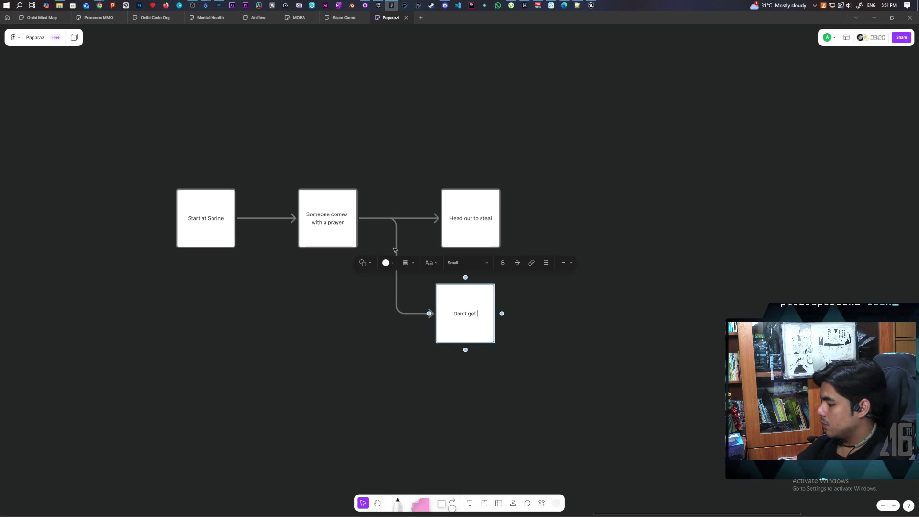
{"action": "type", "text": "caught"}
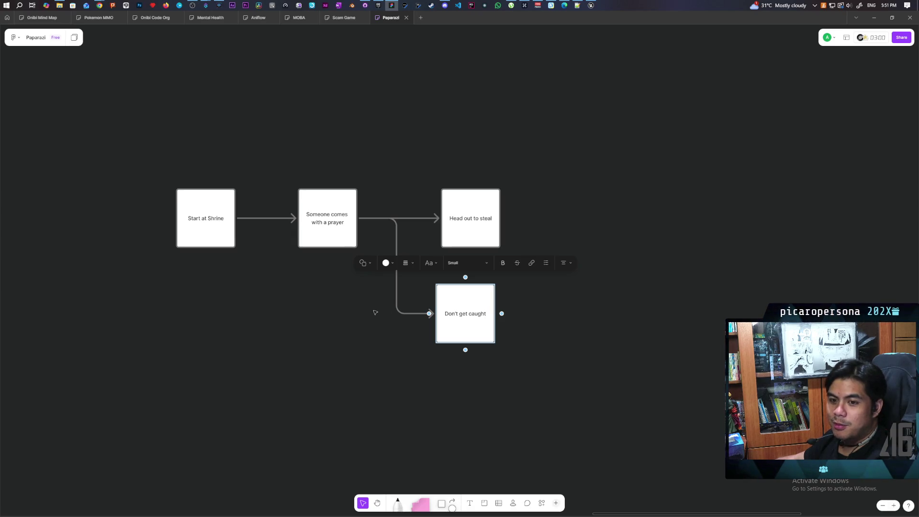
{"action": "left_click", "coordinate": [385, 330]}
{"action": "left_click", "coordinate": [458, 334]}
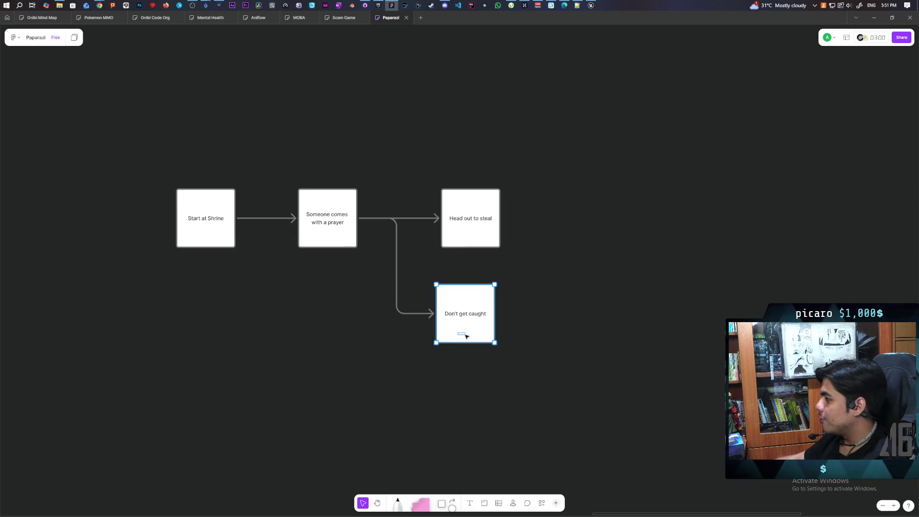
{"action": "left_click_drag", "start_coordinate": [464, 330], "coordinate": [470, 330]}
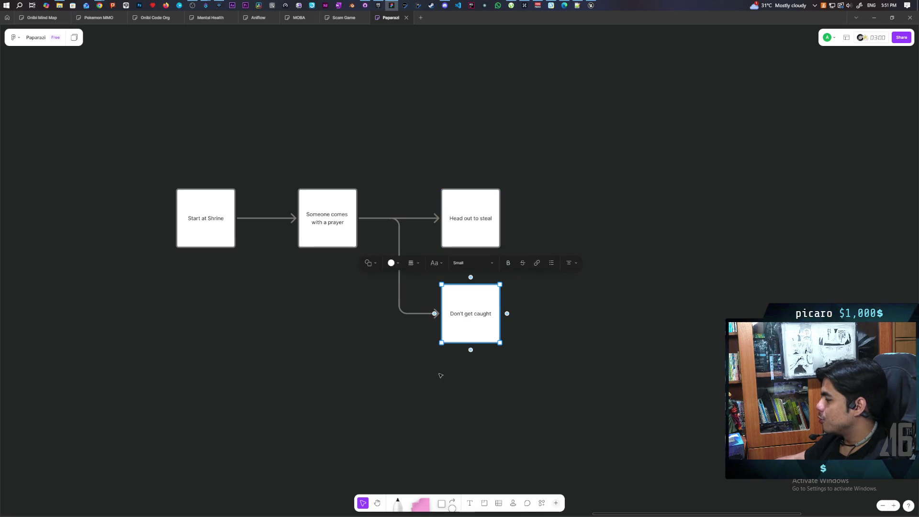
{"action": "left_click_drag", "start_coordinate": [441, 375], "coordinate": [360, 322]}
{"action": "left_click", "coordinate": [377, 312]}
{"action": "scroll", "coordinate": [388, 301], "scroll_direction": "up", "scroll_amount": 1}
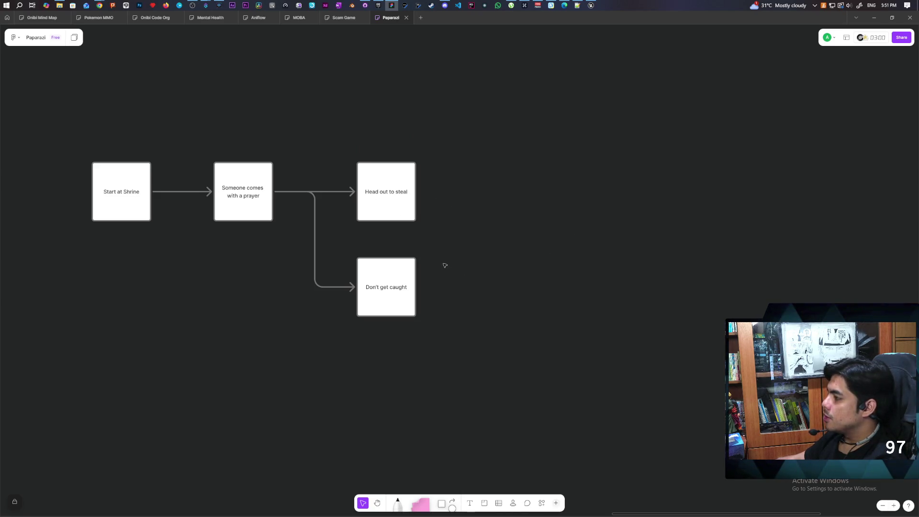
Draw an arrow from Head out to steal ending in a new 'return' box.
{"action": "left_click", "coordinate": [410, 296]}
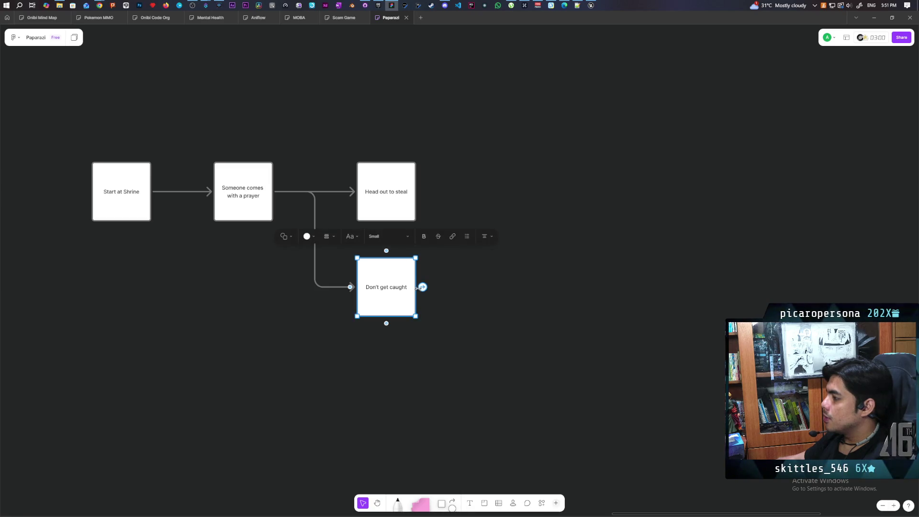
{"action": "left_click", "coordinate": [396, 178]}
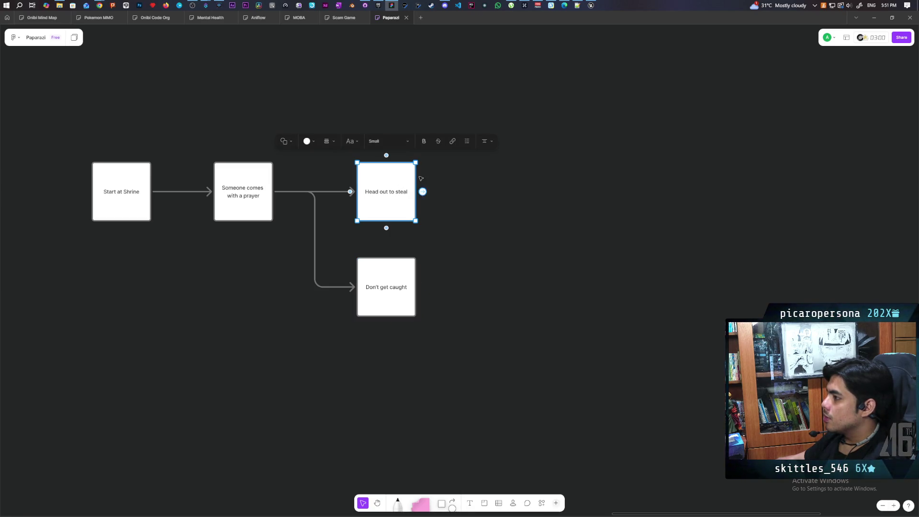
{"action": "scroll", "coordinate": [444, 268], "scroll_direction": "up", "scroll_amount": 3}
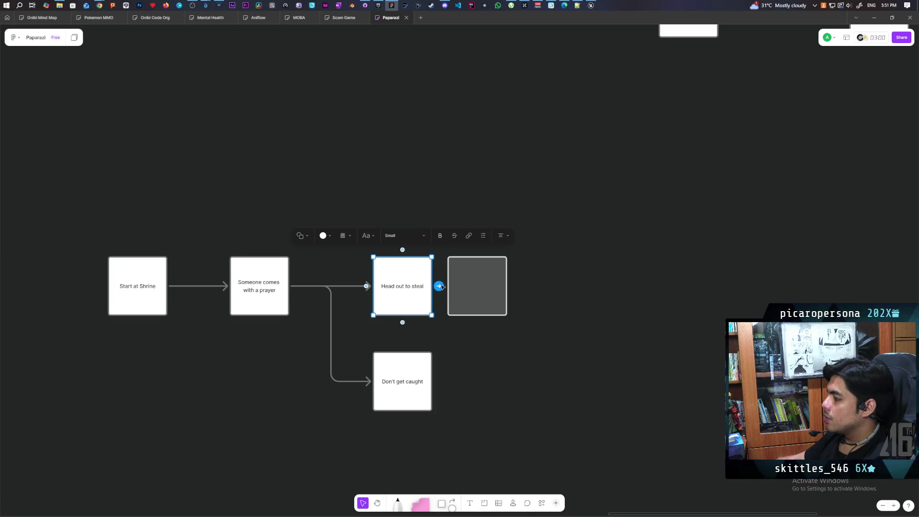
{"action": "mouse_move", "coordinate": [441, 286]}
{"action": "left_mouse_down"}
{"action": "mouse_move", "coordinate": [531, 410]}
{"action": "mouse_move", "coordinate": [536, 477]}
{"action": "mouse_move", "coordinate": [546, 486]}
{"action": "left_mouse_up"}
{"action": "left_click", "coordinate": [521, 446]}
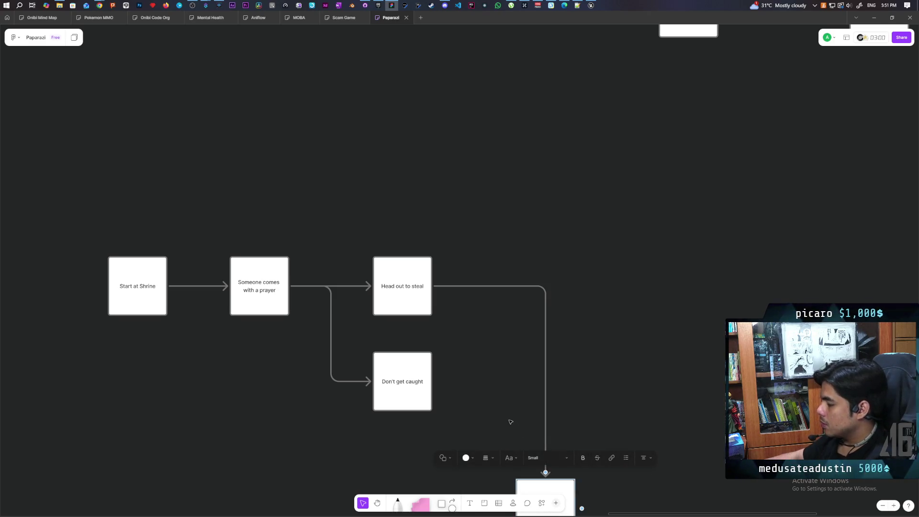
{"action": "left_click_drag", "start_coordinate": [508, 421], "coordinate": [582, 242]}
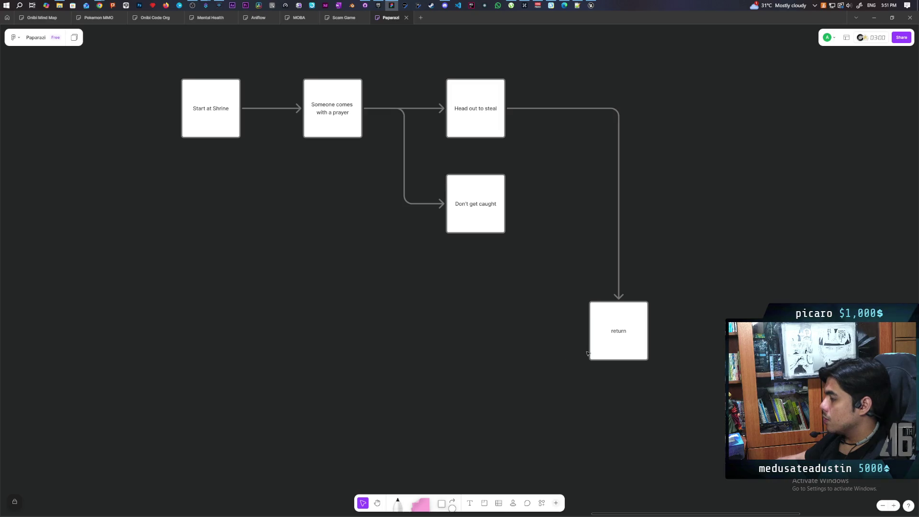
Connect return back to Start at Shrine, deleting a stray arrow to Don't get caught.
{"action": "left_click", "coordinate": [600, 339]}
{"action": "left_click_drag", "start_coordinate": [589, 331], "coordinate": [505, 203]}
{"action": "left_click", "coordinate": [547, 311]}
{"action": "key", "text": "Delete"}
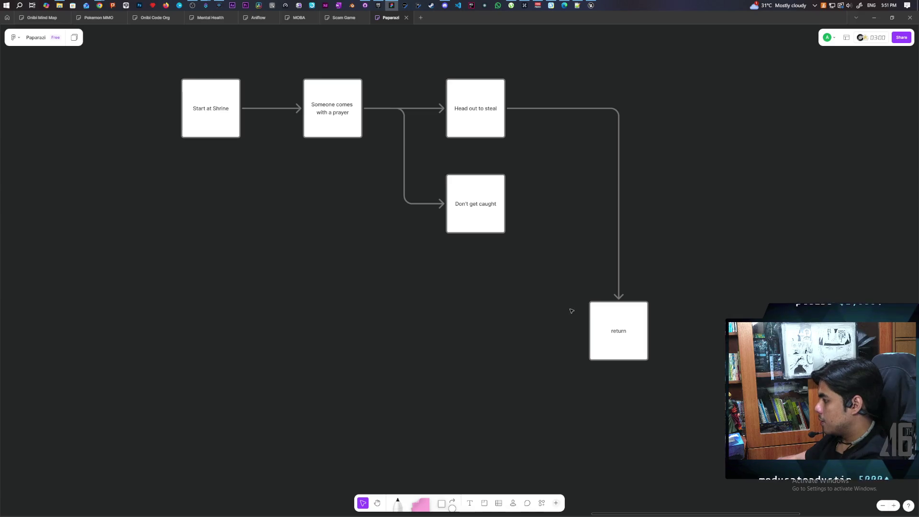
{"action": "left_click", "coordinate": [596, 321]}
{"action": "mouse_move", "coordinate": [589, 331]}
{"action": "left_mouse_down"}
{"action": "mouse_move", "coordinate": [140, 275]}
{"action": "mouse_move", "coordinate": [196, 138]}
{"action": "mouse_move", "coordinate": [210, 137]}
{"action": "left_mouse_up"}
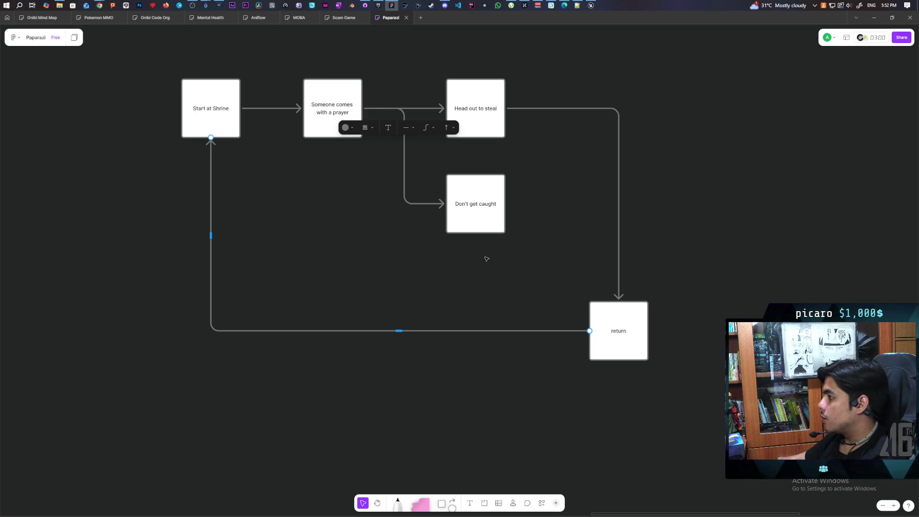
{"action": "left_click_drag", "start_coordinate": [405, 288], "coordinate": [394, 330]}
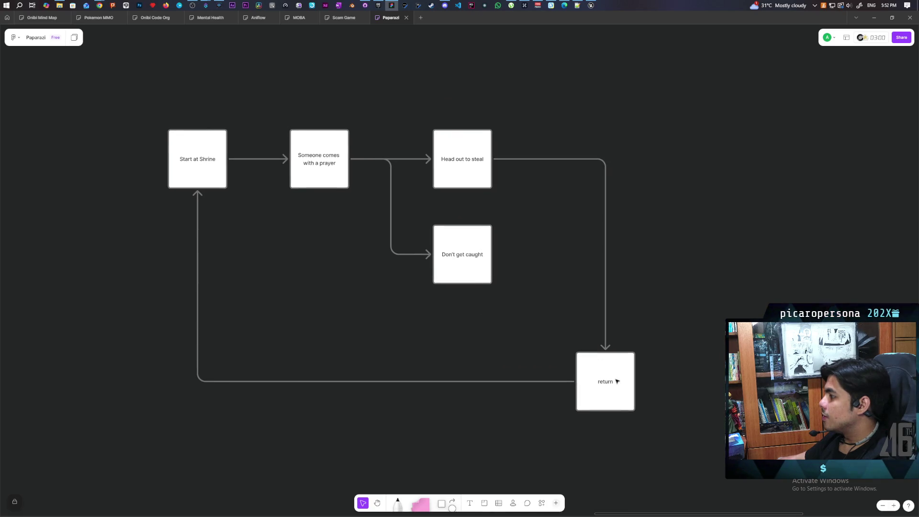
{"action": "left_click", "coordinate": [604, 369]}
Nudge the return box and connect Head out to steal down to Don't get caught.
{"action": "mouse_move", "coordinate": [587, 369]}
{"action": "left_mouse_down"}
{"action": "mouse_move", "coordinate": [565, 347]}
{"action": "mouse_move", "coordinate": [556, 358]}
{"action": "left_mouse_up"}
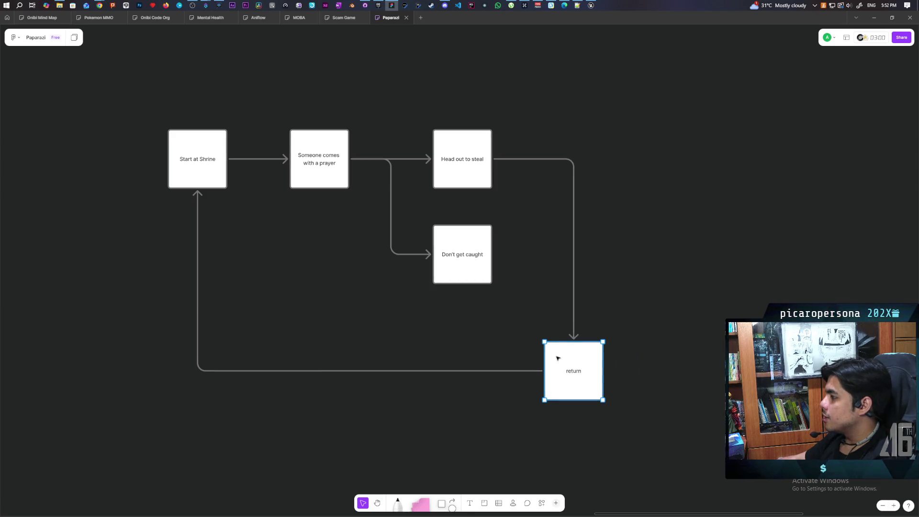
{"action": "left_click", "coordinate": [430, 332]}
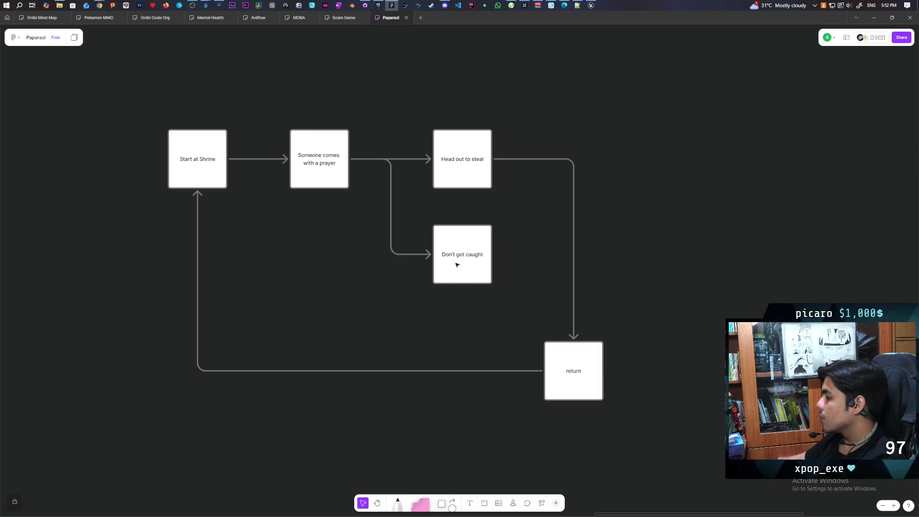
{"action": "left_click", "coordinate": [467, 255]}
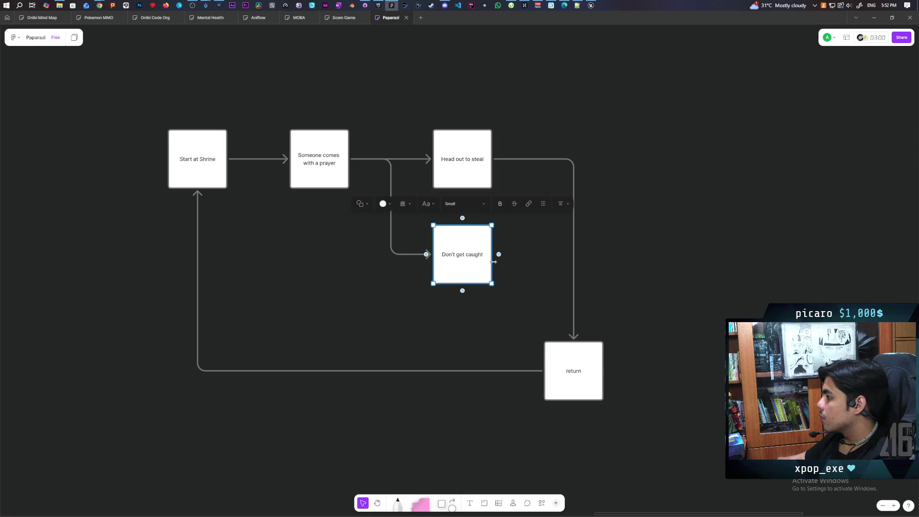
{"action": "mouse_move", "coordinate": [498, 254]}
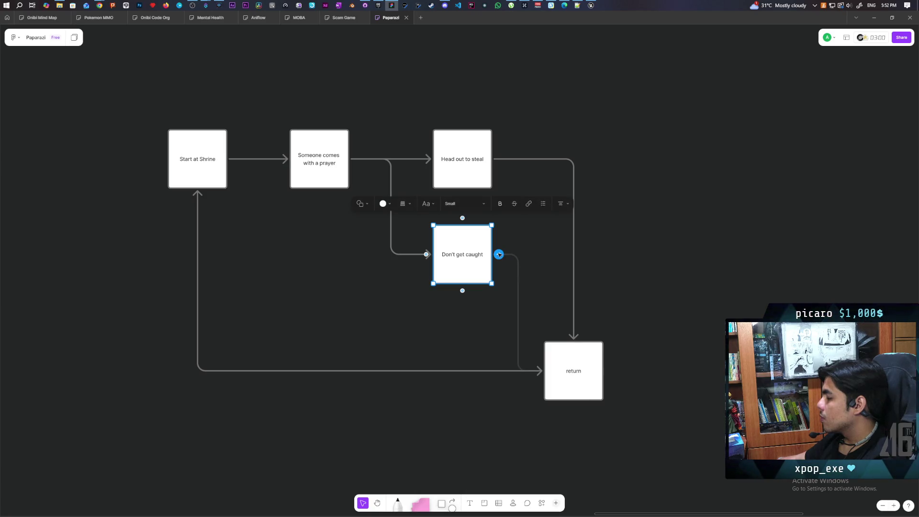
{"action": "mouse_move", "coordinate": [498, 254]}
{"action": "left_mouse_down"}
{"action": "mouse_move", "coordinate": [569, 256]}
{"action": "mouse_move", "coordinate": [555, 277]}
{"action": "mouse_move", "coordinate": [508, 287]}
{"action": "mouse_move", "coordinate": [512, 275]}
{"action": "left_mouse_up"}
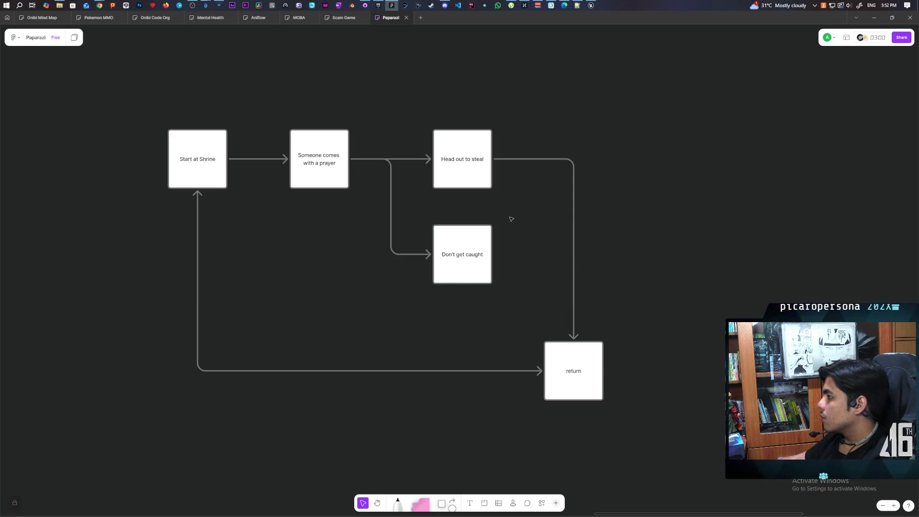
{"action": "left_click", "coordinate": [481, 171]}
{"action": "left_click_drag", "start_coordinate": [498, 158], "coordinate": [469, 225]}
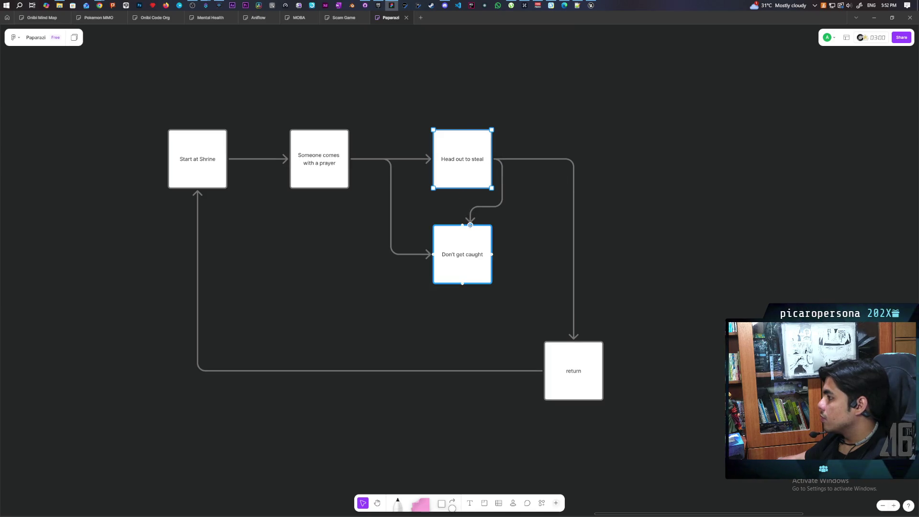
{"action": "left_click", "coordinate": [468, 243]}
Delete the prayer-box arrow and place Don't get caught directly above return.
{"action": "left_click", "coordinate": [413, 254]}
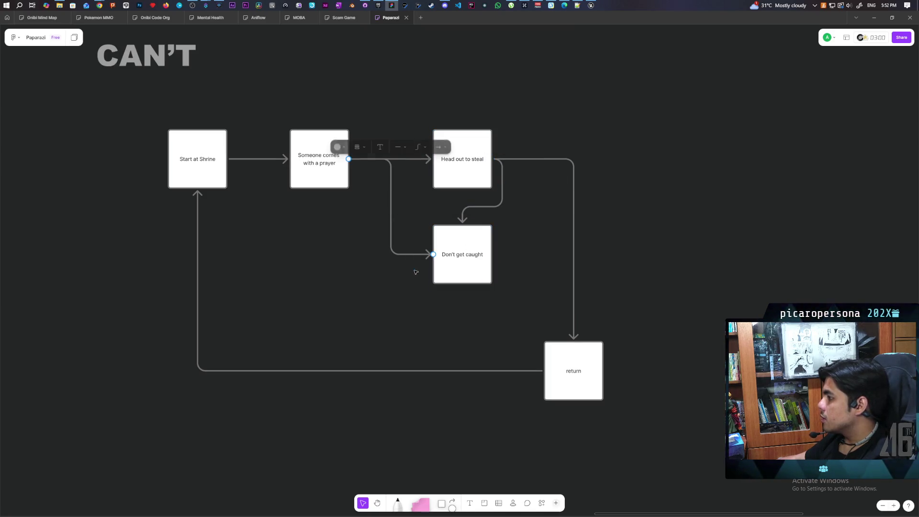
{"action": "key", "text": "Delete"}
{"action": "left_click_drag", "start_coordinate": [448, 271], "coordinate": [557, 264]}
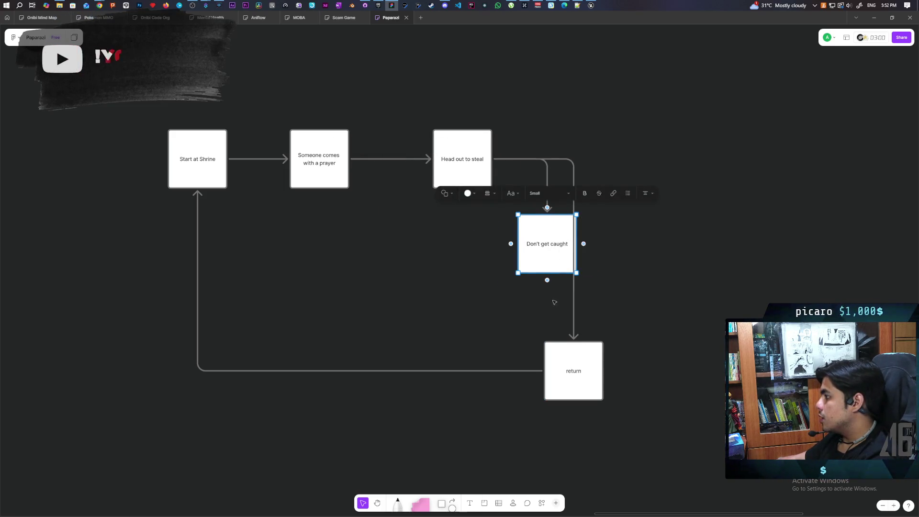
{"action": "left_click", "coordinate": [573, 293]}
{"action": "left_click", "coordinate": [608, 282]}
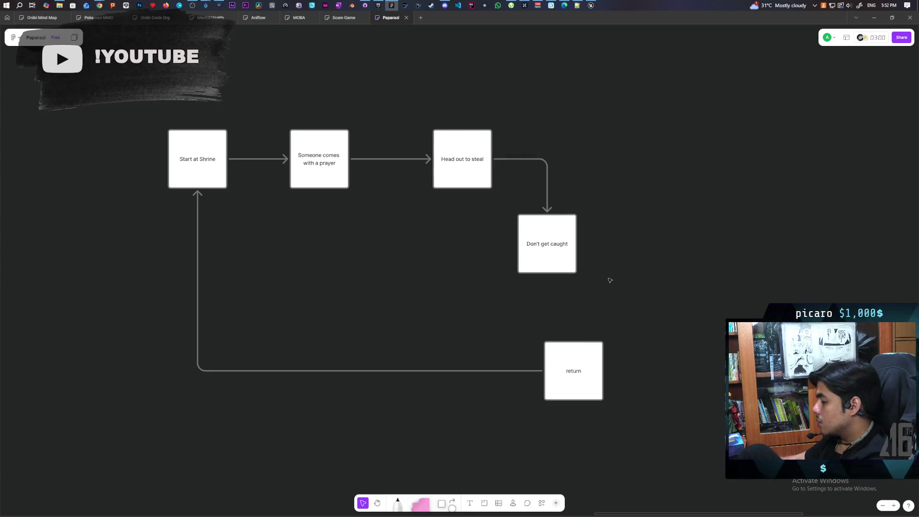
{"action": "left_click_drag", "start_coordinate": [549, 271], "coordinate": [574, 267]}
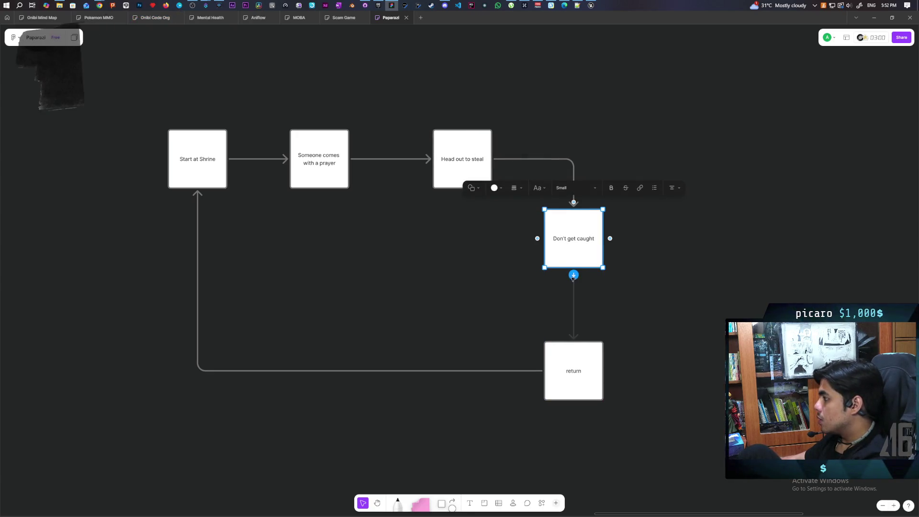
{"action": "left_click", "coordinate": [559, 358]}
{"action": "mouse_move", "coordinate": [558, 357]}
{"action": "left_mouse_down"}
{"action": "mouse_move", "coordinate": [350, 351]}
{"action": "mouse_move", "coordinate": [362, 351]}
{"action": "left_mouse_up"}
{"action": "mouse_move", "coordinate": [581, 254]}
{"action": "left_mouse_down"}
{"action": "mouse_move", "coordinate": [573, 288]}
{"action": "mouse_move", "coordinate": [375, 330]}
{"action": "mouse_move", "coordinate": [378, 401]}
{"action": "mouse_move", "coordinate": [408, 365]}
{"action": "left_mouse_up"}
{"action": "left_click", "coordinate": [451, 244]}
{"action": "left_click_drag", "start_coordinate": [451, 244], "coordinate": [440, 322]}
Add a 'Get Caught/Die' box above Head out to steal and pull an arrow rightward from it.
{"action": "left_click", "coordinate": [450, 219]}
{"action": "mouse_move", "coordinate": [452, 209]}
{"action": "left_mouse_down"}
{"action": "mouse_move", "coordinate": [453, 150]}
{"action": "mouse_move", "coordinate": [452, 160]}
{"action": "left_mouse_up"}
{"action": "left_click", "coordinate": [429, 120]}
{"action": "type", "text": "Get Caught/"}
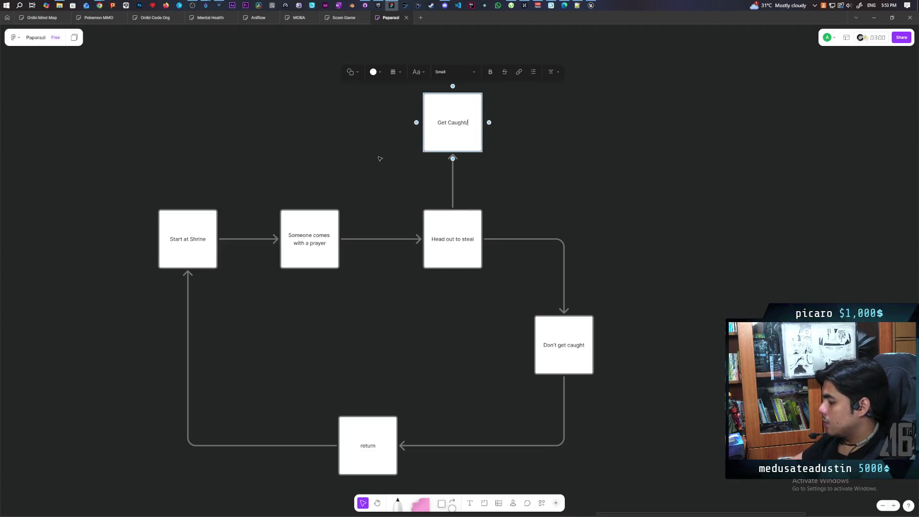
{"action": "type", "text": "Die"}
{"action": "left_click", "coordinate": [364, 156]}
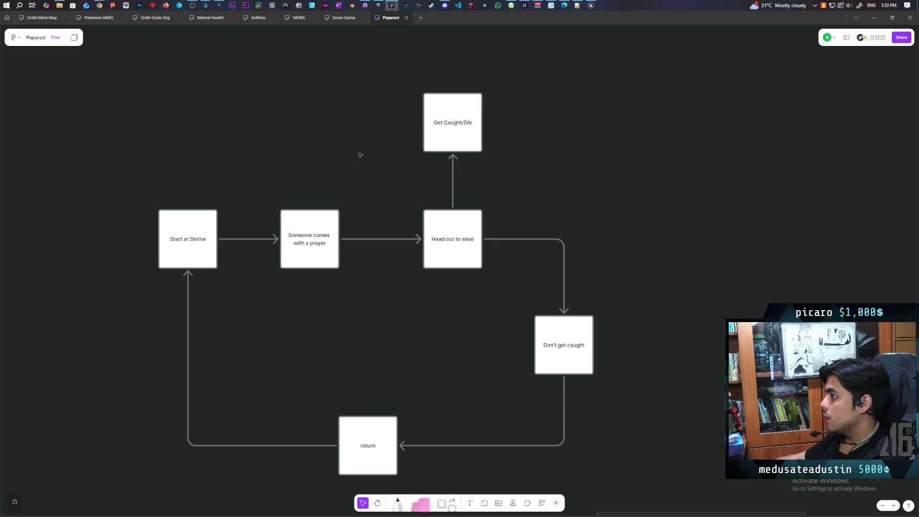
{"action": "left_click_drag", "start_coordinate": [366, 168], "coordinate": [311, 213]}
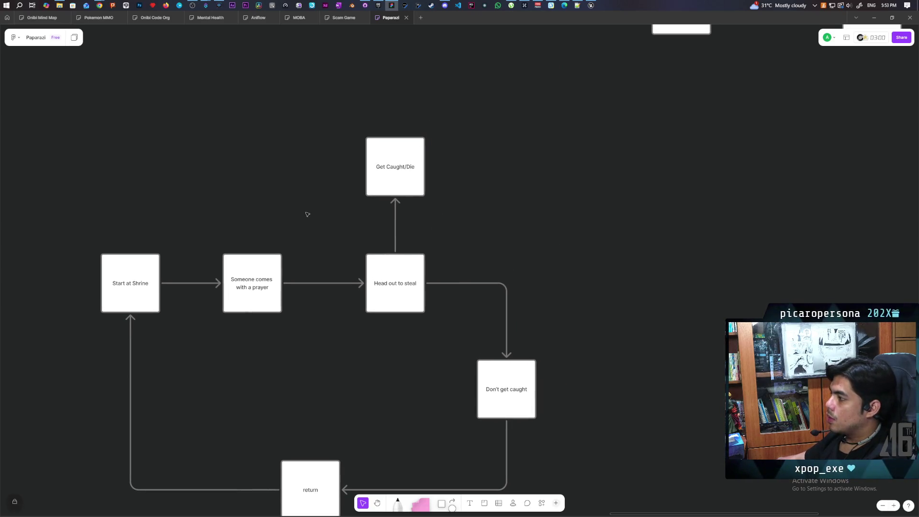
{"action": "left_click_drag", "start_coordinate": [370, 229], "coordinate": [304, 197]}
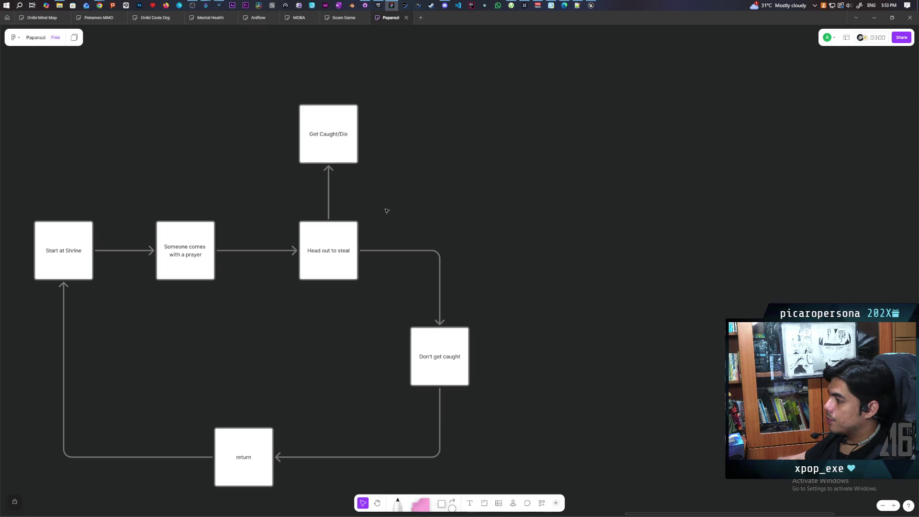
{"action": "left_click", "coordinate": [351, 136]}
{"action": "left_click_drag", "start_coordinate": [365, 134], "coordinate": [489, 135]}
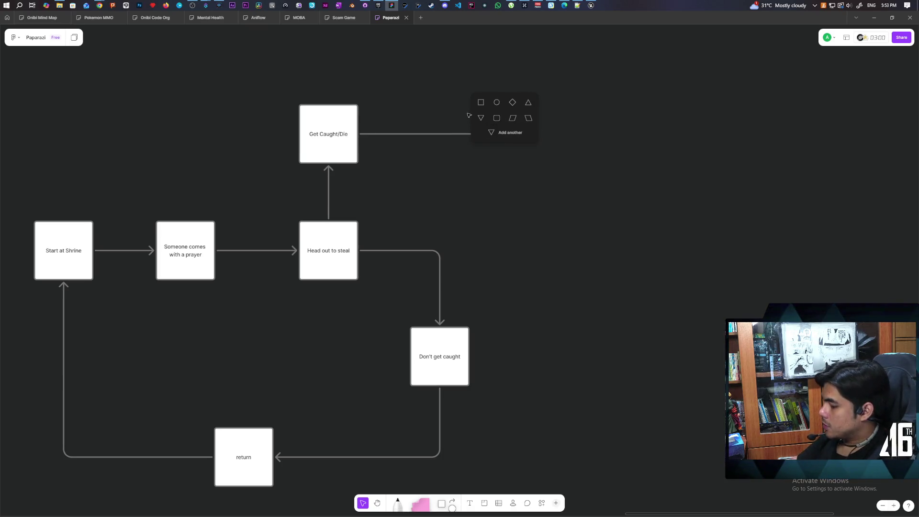
Add a 'Friend Revive' box at the end of an arrow from Get Caught/Die.
{"action": "key", "text": "e"}
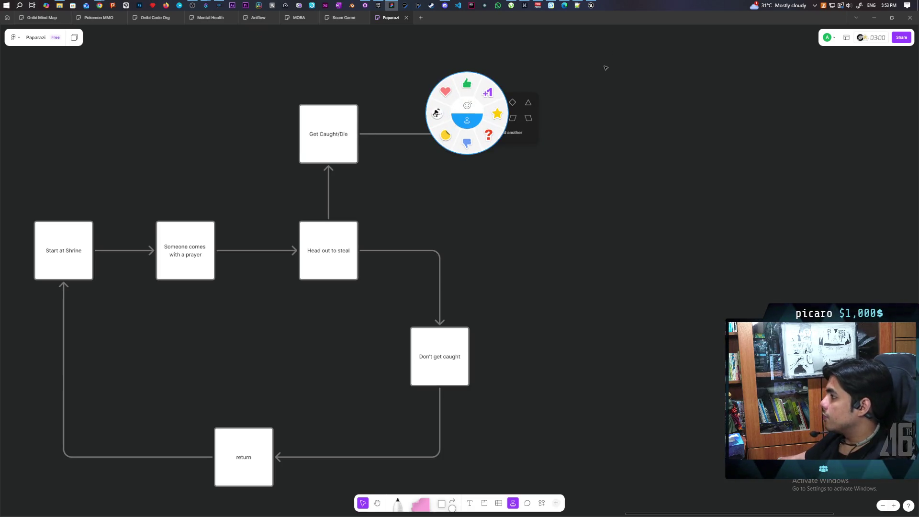
{"action": "key", "text": "Escape"}
{"action": "left_click", "coordinate": [350, 135]}
{"action": "left_click_drag", "start_coordinate": [365, 133], "coordinate": [512, 134]}
{"action": "left_click", "coordinate": [487, 102]}
{"action": "type", "text": "Firen"}
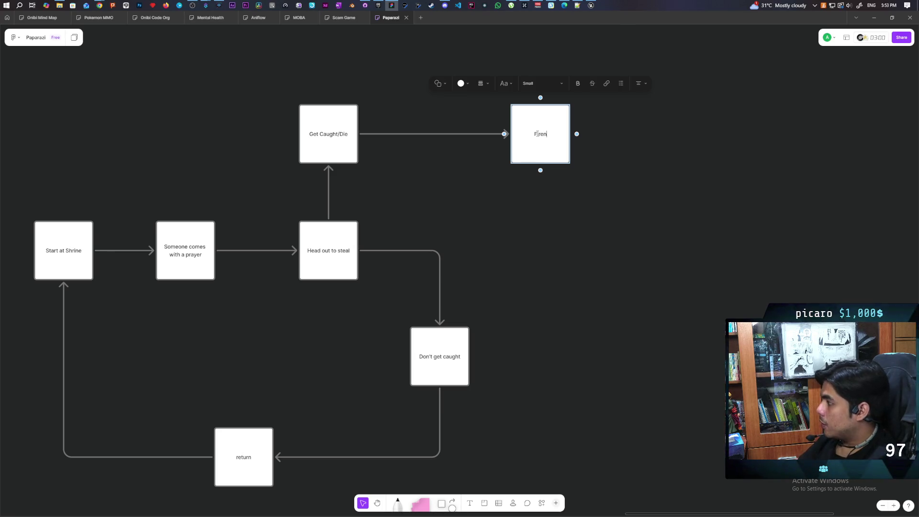
{"action": "key", "text": "BackSpace"}
{"action": "key", "text": "BackSpace"}
{"action": "key", "text": "BackSpace"}
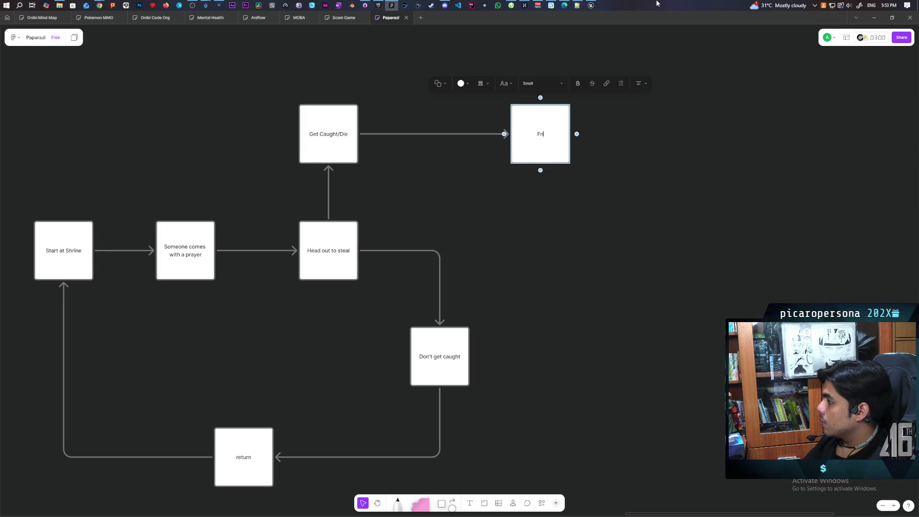
{"action": "type", "text": "end "}
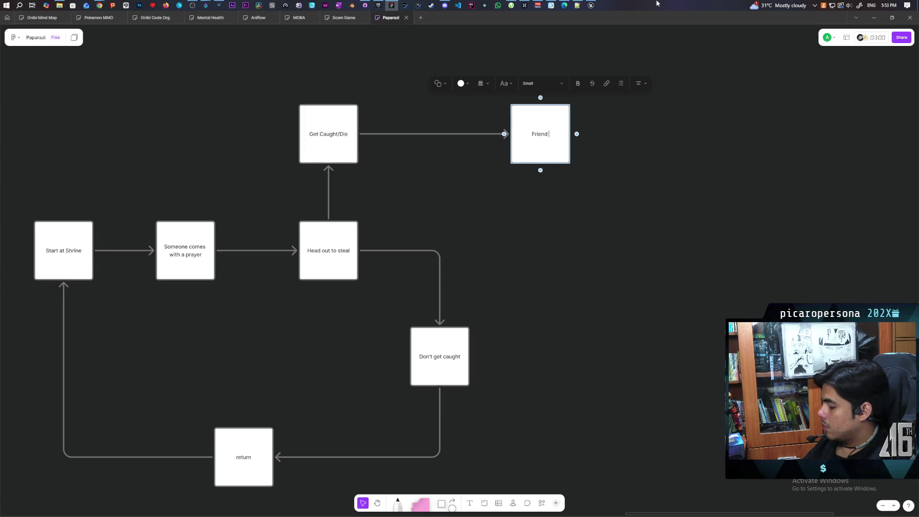
{"action": "type", "text": "Revive"}
{"action": "left_click", "coordinate": [548, 203]}
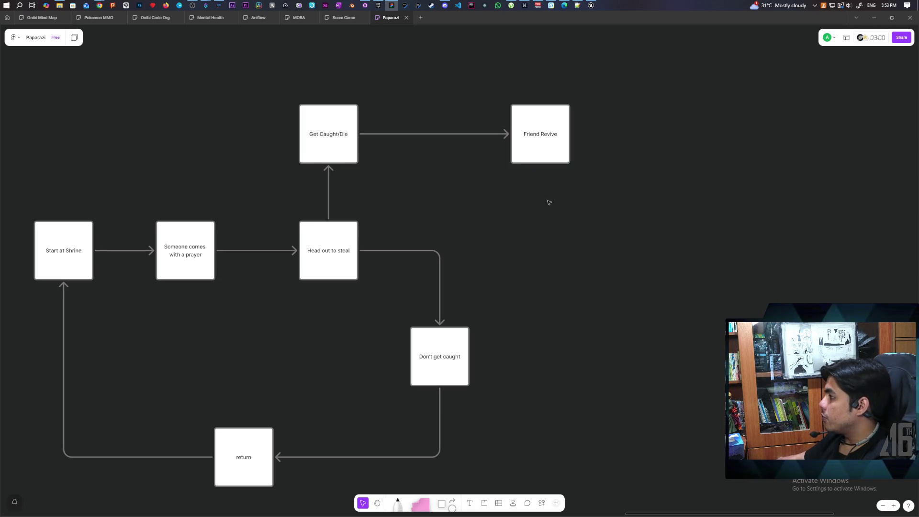
Connect Friend Revive to Don't get caught and undo the stray arrow to Evaluate score.
{"action": "left_click", "coordinate": [551, 160]}
{"action": "mouse_move", "coordinate": [540, 172]}
{"action": "left_mouse_down"}
{"action": "mouse_move", "coordinate": [329, 191]}
{"action": "mouse_move", "coordinate": [488, 361]}
{"action": "mouse_move", "coordinate": [471, 356]}
{"action": "left_mouse_up"}
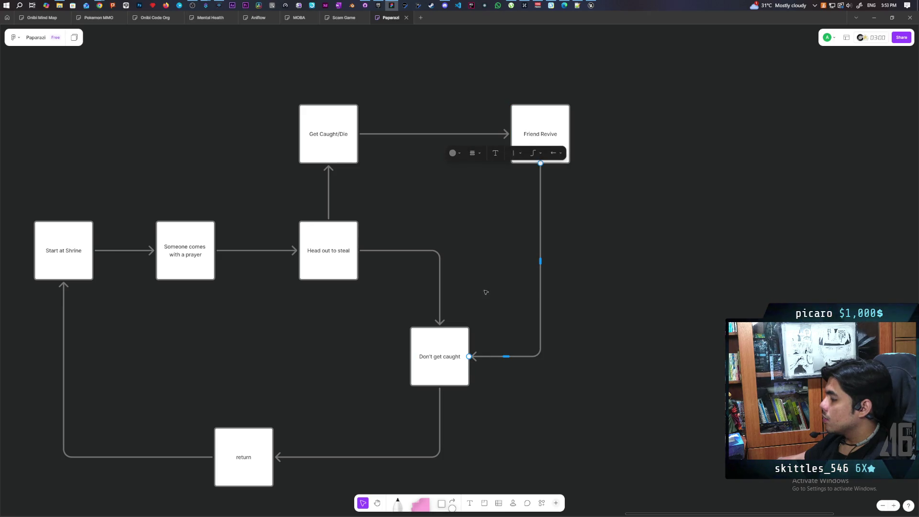
{"action": "scroll", "coordinate": [462, 217], "scroll_direction": "up", "scroll_amount": 3}
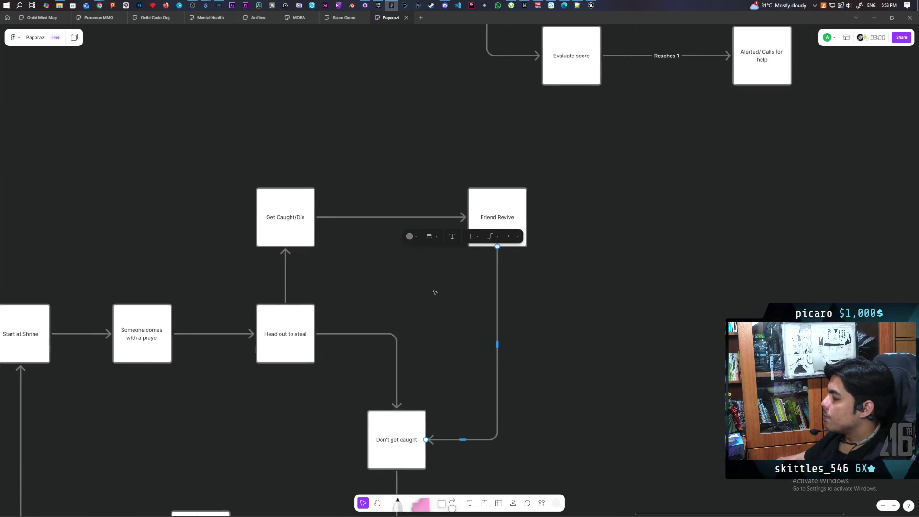
{"action": "left_click", "coordinate": [434, 292]}
{"action": "left_click", "coordinate": [498, 225]}
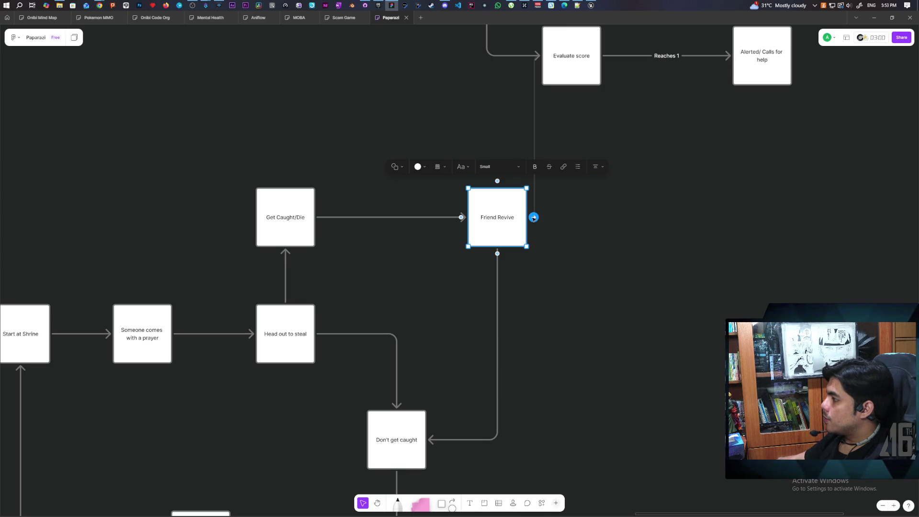
{"action": "key", "text": "ctrl+z"}
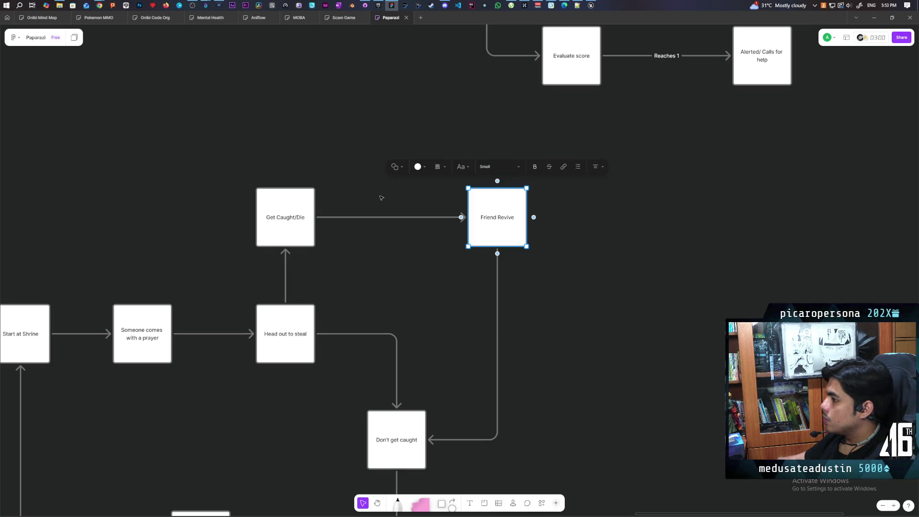
{"action": "scroll", "coordinate": [329, 205], "scroll_direction": "up", "scroll_amount": 2}
{"action": "scroll", "coordinate": [329, 205], "scroll_direction": "left", "scroll_amount": 2}
{"action": "left_click", "coordinate": [340, 268]}
{"action": "mouse_move", "coordinate": [339, 240]}
{"action": "left_mouse_down"}
{"action": "mouse_move", "coordinate": [625, 148]}
{"action": "mouse_move", "coordinate": [338, 198]}
{"action": "left_mouse_up"}
Create a 'Wipe/ Start over' box above Get Caught/Die.
{"action": "left_click", "coordinate": [313, 167]}
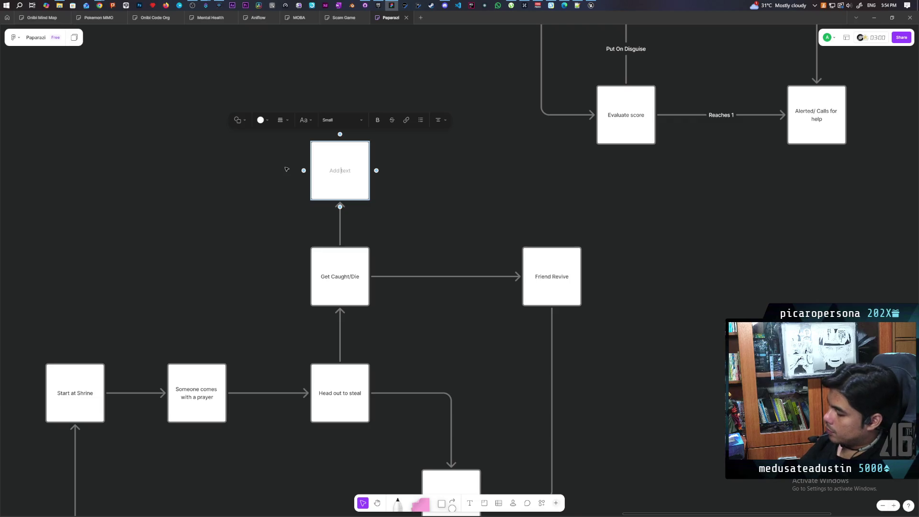
{"action": "type", "text": "Wpe/"}
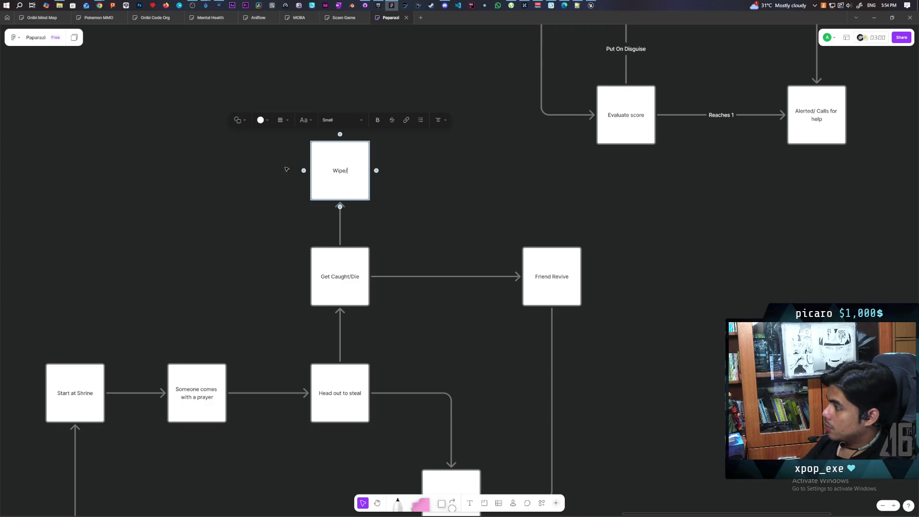
{"action": "type", "text": " Start over"}
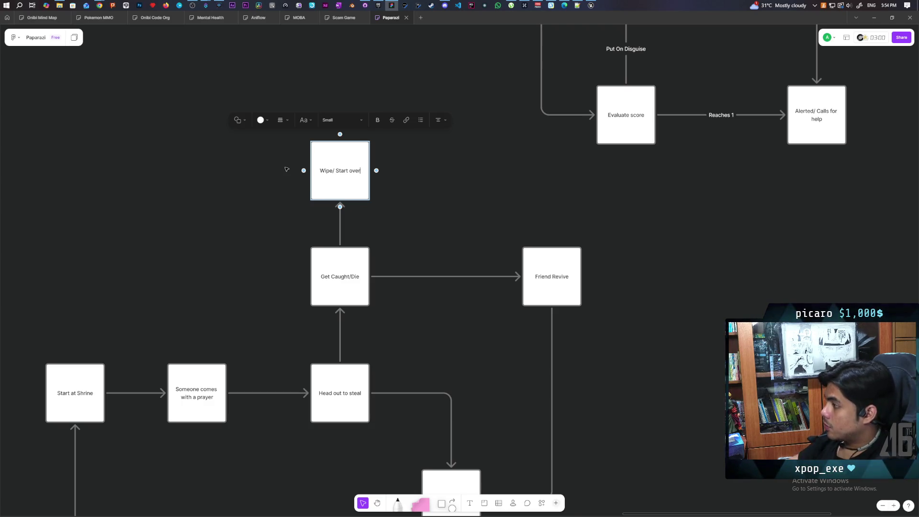
{"action": "left_click", "coordinate": [219, 214]}
Route an arrow from Wipe/ Start over to the top of Start at Shrine.
{"action": "mouse_move", "coordinate": [304, 171]}
{"action": "left_mouse_down"}
{"action": "mouse_move", "coordinate": [266, 378]}
{"action": "mouse_move", "coordinate": [118, 271]}
{"action": "mouse_move", "coordinate": [75, 362]}
{"action": "left_mouse_up"}
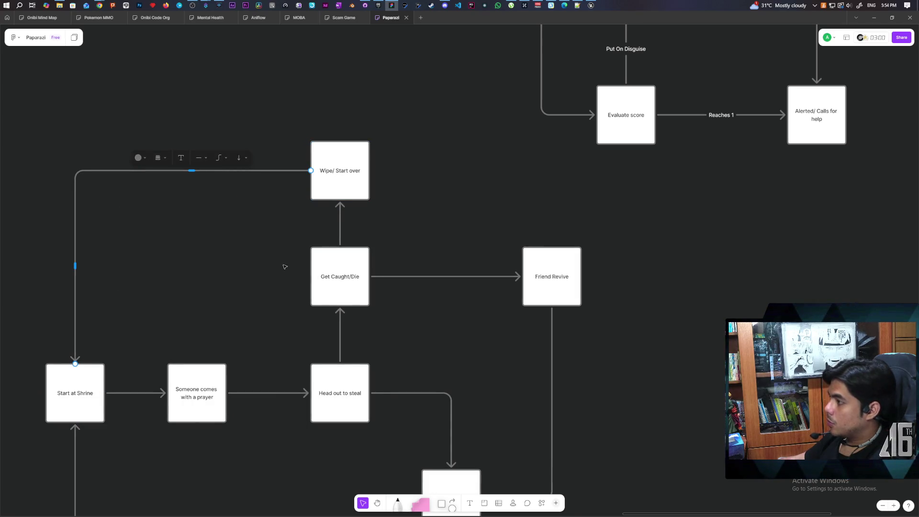
{"action": "left_click_drag", "start_coordinate": [283, 264], "coordinate": [217, 133]}
{"action": "mouse_move", "coordinate": [211, 306]}
{"action": "left_mouse_down"}
{"action": "mouse_move", "coordinate": [307, 260]}
{"action": "mouse_move", "coordinate": [283, 336]}
{"action": "mouse_move", "coordinate": [307, 322]}
{"action": "mouse_move", "coordinate": [303, 342]}
{"action": "mouse_move", "coordinate": [353, 314]}
{"action": "left_mouse_up"}
{"action": "scroll", "coordinate": [381, 338], "scroll_direction": "up", "scroll_amount": 2}
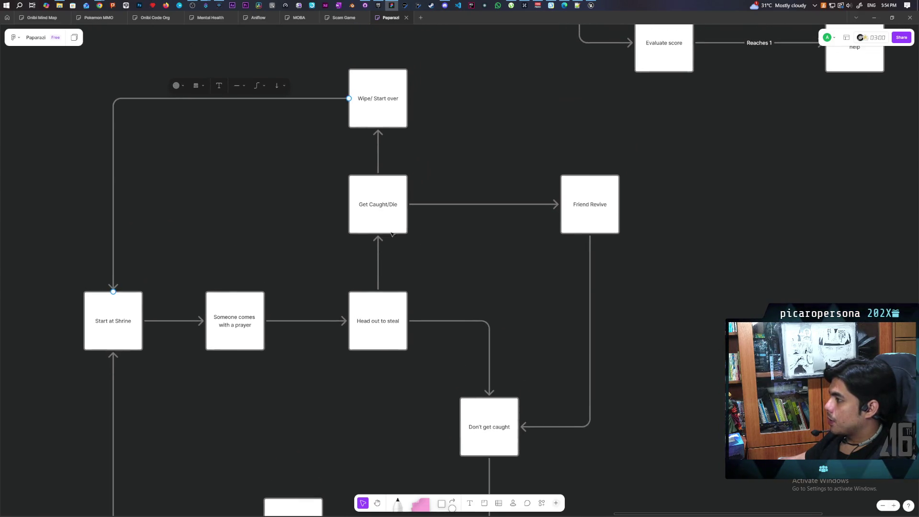
{"action": "scroll", "coordinate": [332, 349], "scroll_direction": "down", "scroll_amount": 3}
{"action": "left_click", "coordinate": [276, 287]}
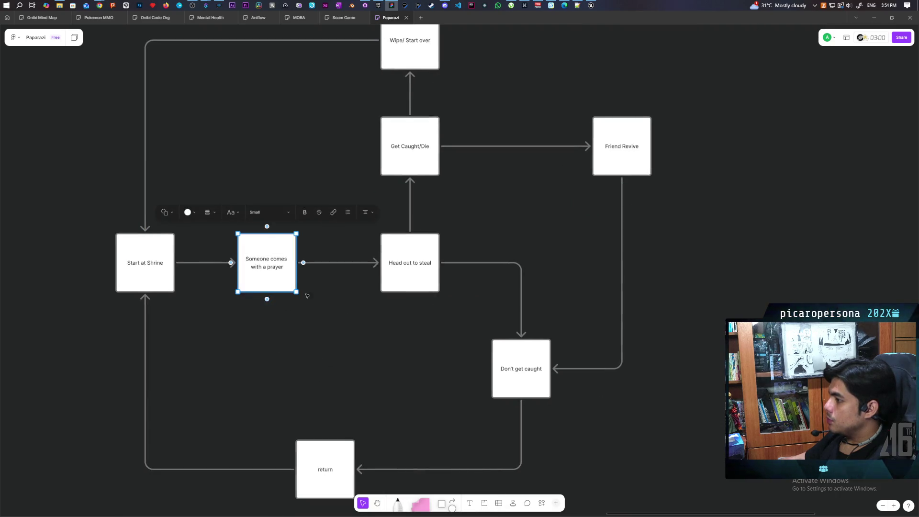
Fill the 'Someone comes with a prayer' and 'Start at Shrine' boxes green.
{"action": "left_click", "coordinate": [190, 212]}
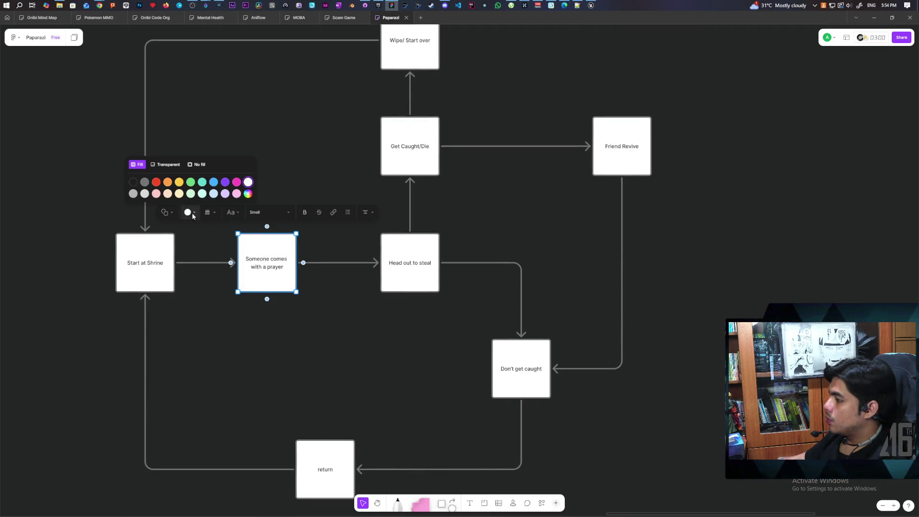
{"action": "left_click", "coordinate": [191, 181]}
{"action": "left_click", "coordinate": [139, 251]}
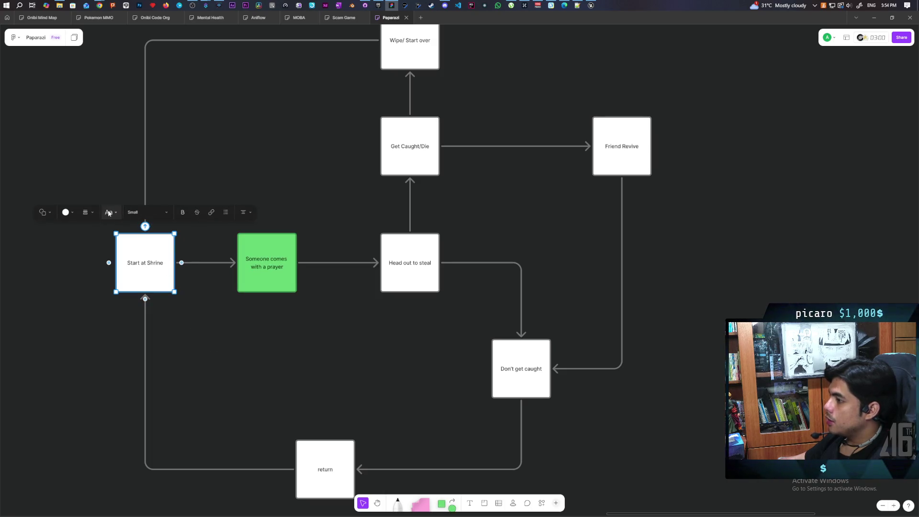
{"action": "left_click", "coordinate": [67, 212]}
{"action": "left_click", "coordinate": [72, 183]}
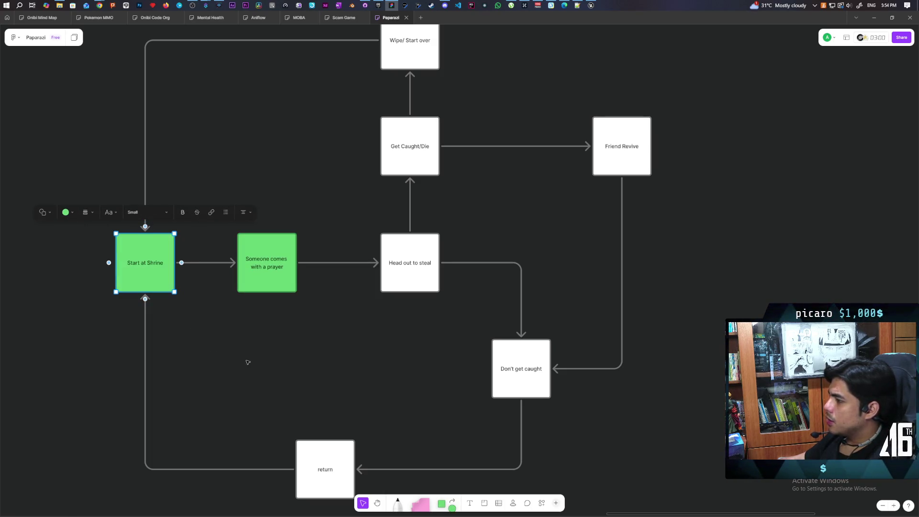
{"action": "left_click", "coordinate": [351, 350]}
{"action": "left_click_drag", "start_coordinate": [350, 351], "coordinate": [298, 314]}
Fill the 'Head out to steal', 'Don't get caught' and return boxes green.
{"action": "left_click", "coordinate": [375, 235]}
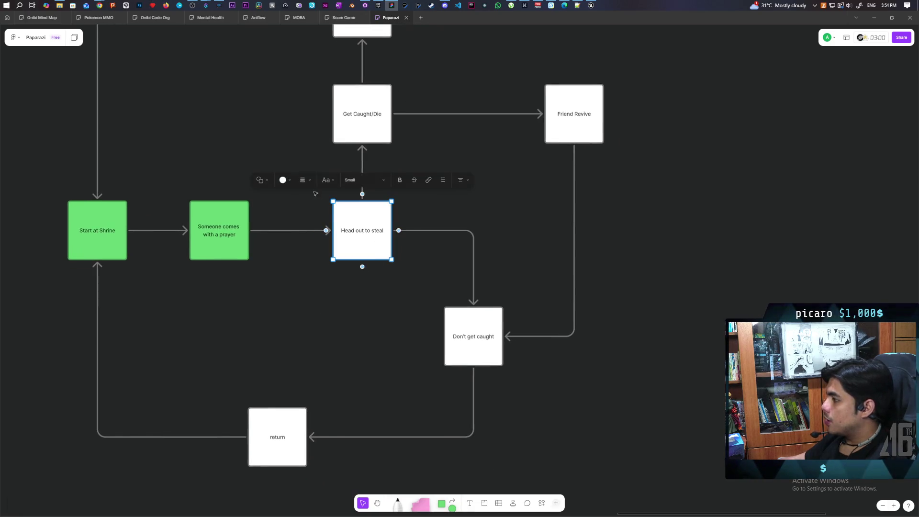
{"action": "left_click", "coordinate": [289, 181]}
{"action": "left_click", "coordinate": [287, 150]}
{"action": "left_click", "coordinate": [378, 364]}
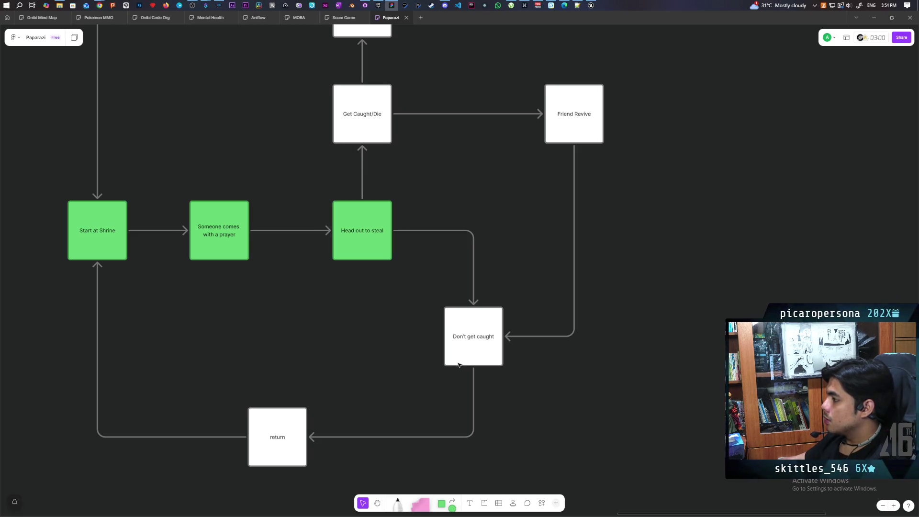
{"action": "left_click", "coordinate": [454, 362]}
{"action": "left_click", "coordinate": [399, 286]}
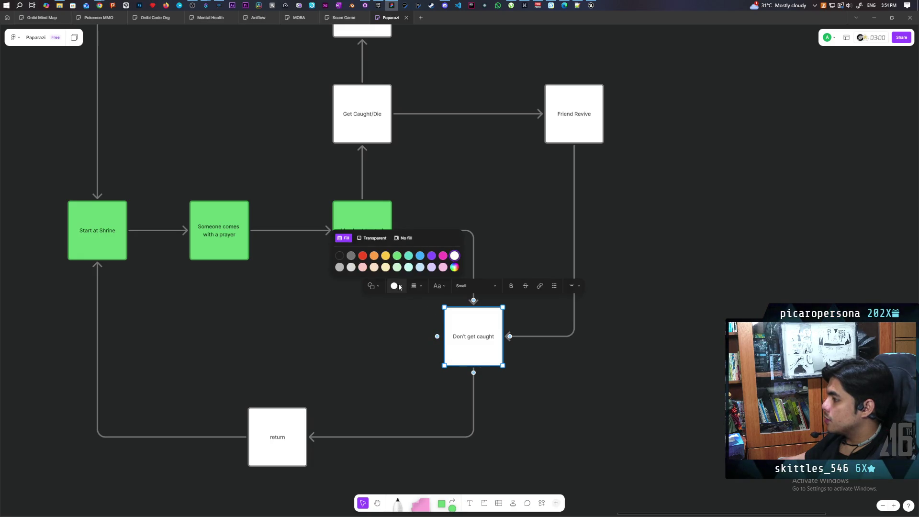
{"action": "left_click", "coordinate": [397, 256]}
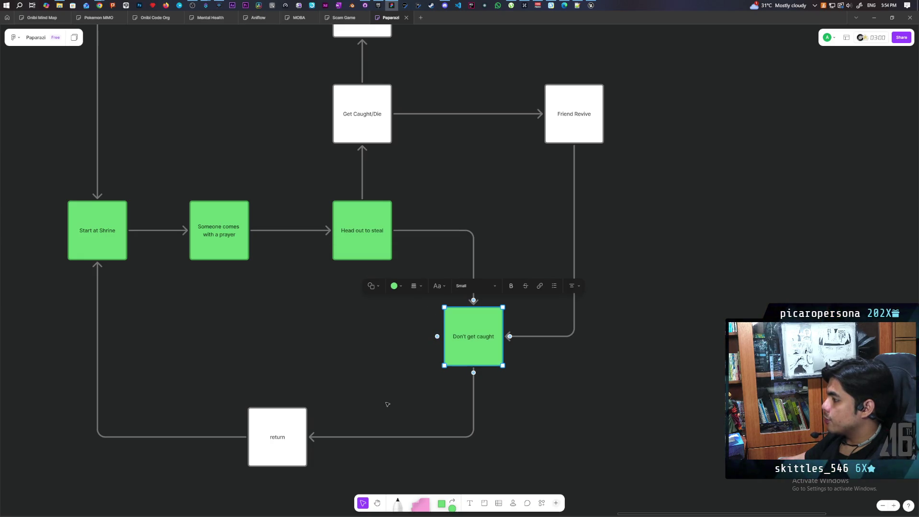
{"action": "left_click", "coordinate": [284, 418]}
{"action": "left_click", "coordinate": [200, 386]}
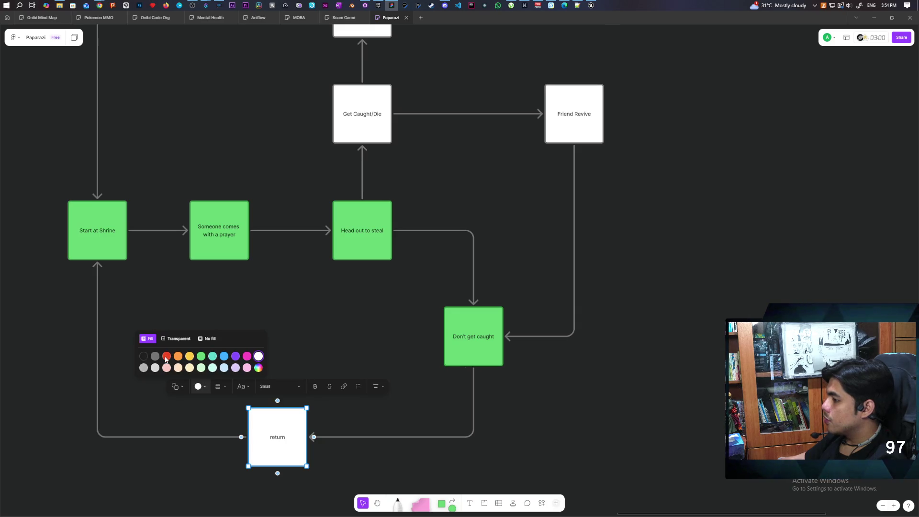
{"action": "left_click", "coordinate": [201, 355]}
{"action": "left_click", "coordinate": [365, 308]}
Fill the 'Get Caught/Die' box red.
{"action": "scroll", "coordinate": [329, 381], "scroll_direction": "up", "scroll_amount": 3}
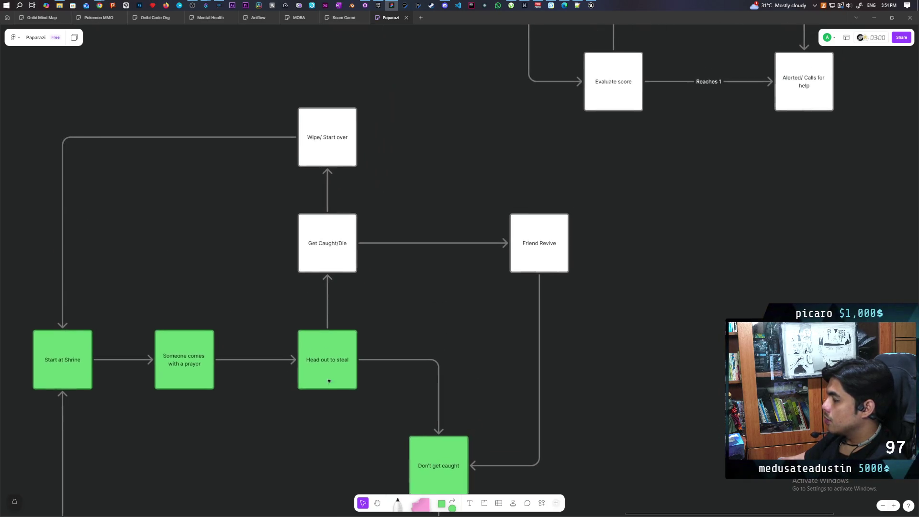
{"action": "left_click", "coordinate": [321, 254]}
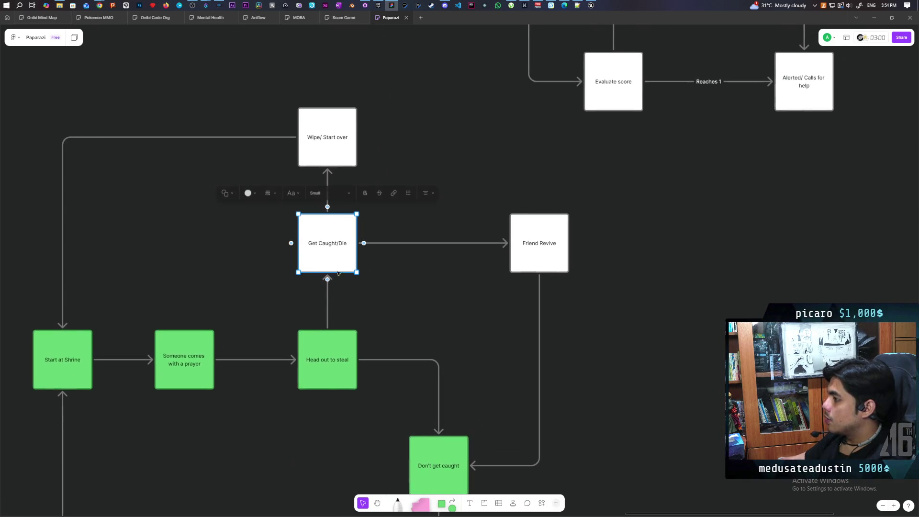
{"action": "left_click", "coordinate": [249, 193]}
{"action": "left_click", "coordinate": [217, 163]}
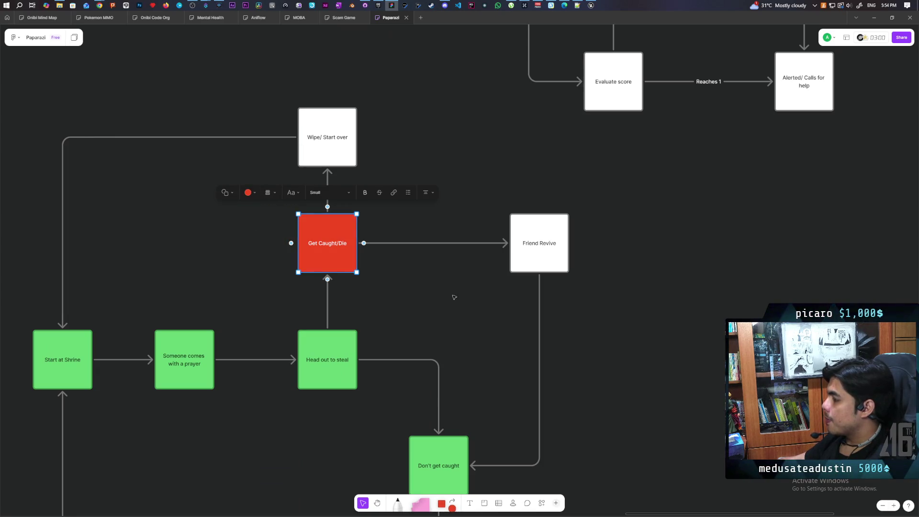
Fill the 'Friend Revive' and 'Wipe/ Start over' boxes red.
{"action": "scroll", "coordinate": [433, 304], "scroll_direction": "down", "scroll_amount": 2}
{"action": "left_click", "coordinate": [473, 201]}
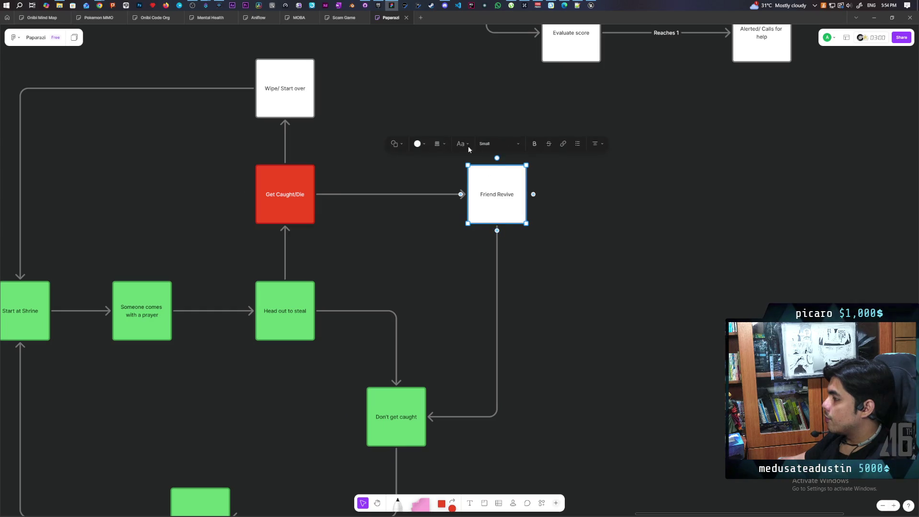
{"action": "left_click", "coordinate": [417, 143]}
{"action": "left_click", "coordinate": [389, 114]}
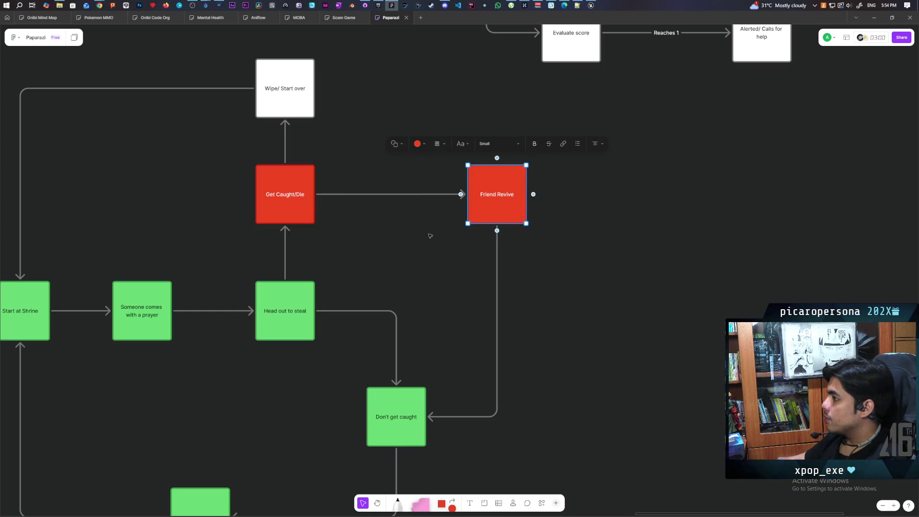
{"action": "left_click", "coordinate": [386, 102]}
{"action": "left_click", "coordinate": [285, 97]}
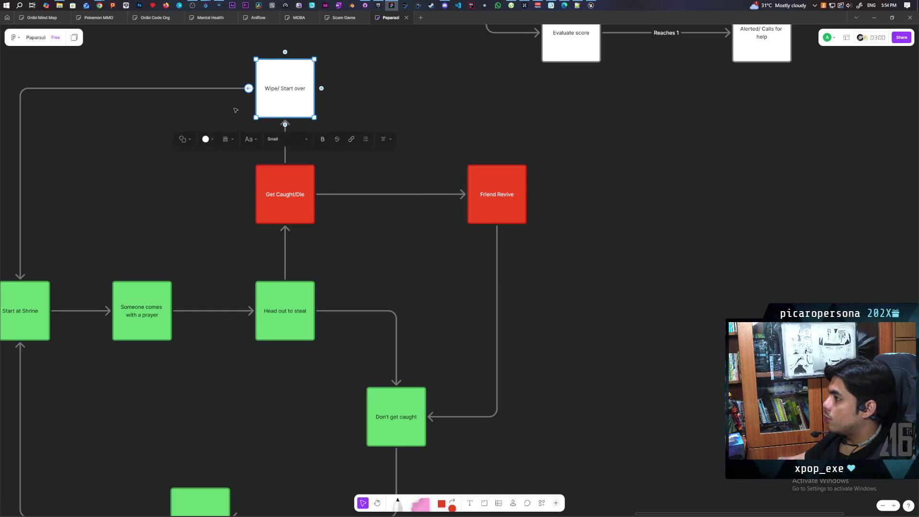
{"action": "left_click", "coordinate": [207, 139]}
{"action": "left_click", "coordinate": [180, 112]}
{"action": "left_click", "coordinate": [453, 161]}
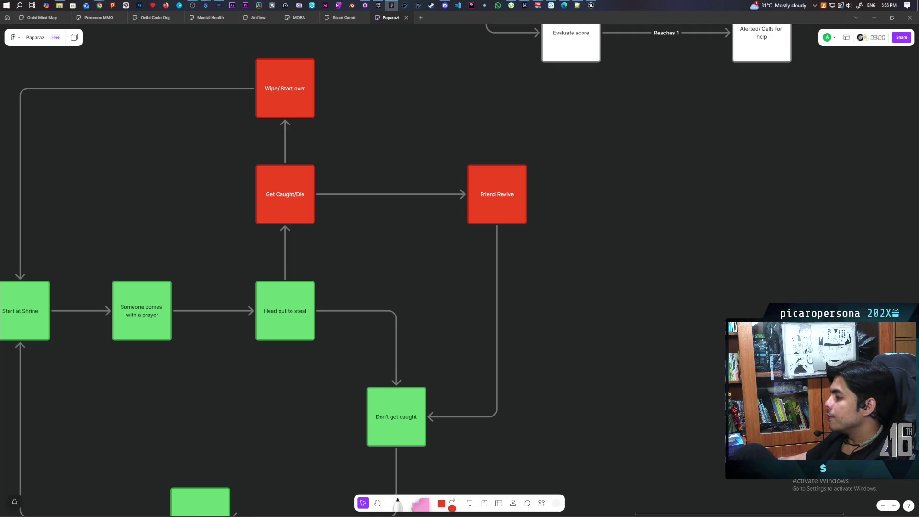
{"action": "scroll", "coordinate": [254, 407], "scroll_direction": "left", "scroll_amount": 4}
{"action": "scroll", "coordinate": [254, 407], "scroll_direction": "down", "scroll_amount": 1}
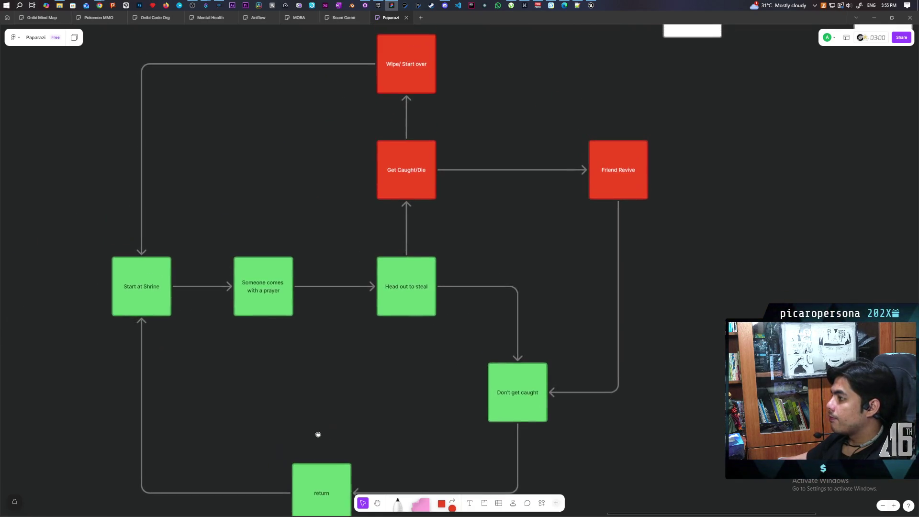
{"action": "scroll", "coordinate": [301, 349], "scroll_direction": "up", "scroll_amount": 3}
{"action": "scroll", "coordinate": [301, 349], "scroll_direction": "down", "scroll_amount": 1}
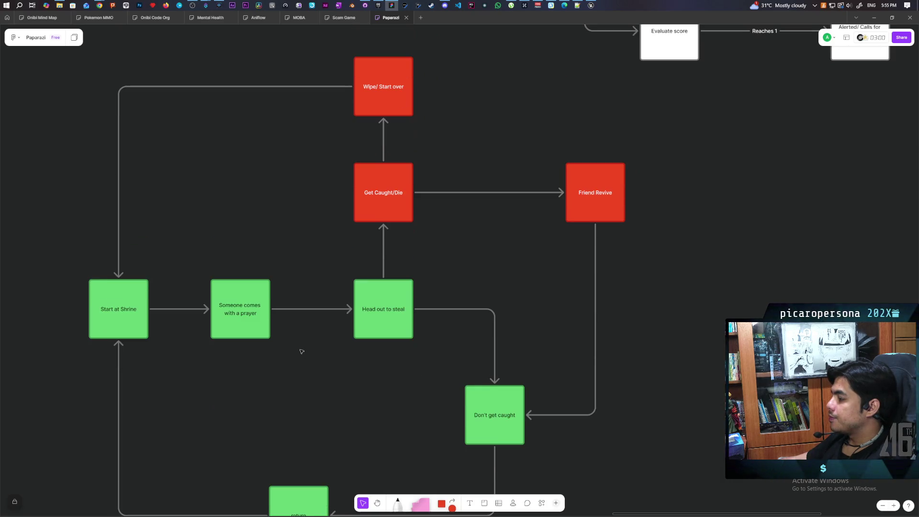
{"action": "scroll", "coordinate": [301, 351], "scroll_direction": "right", "scroll_amount": 3}
{"action": "scroll", "coordinate": [287, 349], "scroll_direction": "right", "scroll_amount": 3}
{"action": "scroll", "coordinate": [242, 382], "scroll_direction": "left", "scroll_amount": 2}
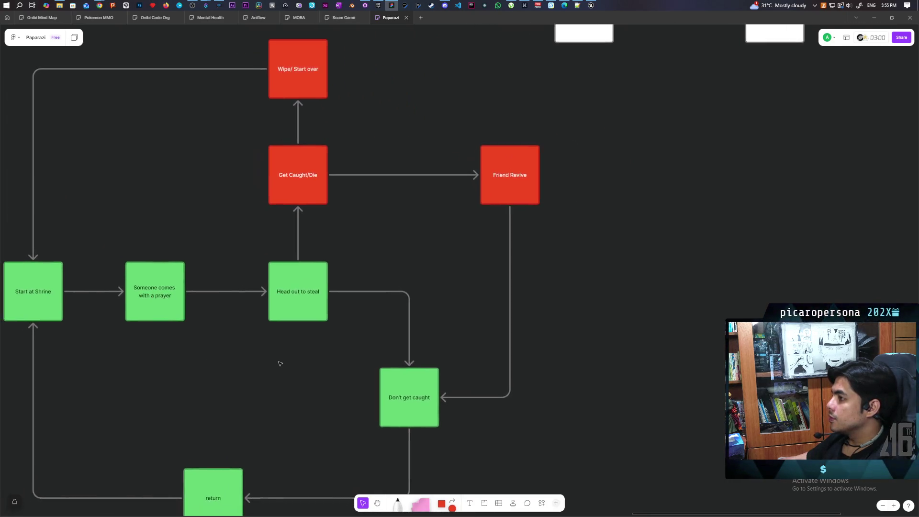
{"action": "scroll", "coordinate": [279, 363], "scroll_direction": "down", "scroll_amount": 2}
{"action": "scroll", "coordinate": [282, 358], "scroll_direction": "down", "scroll_amount": 1}
{"action": "left_click_drag", "start_coordinate": [281, 365], "coordinate": [347, 343]}
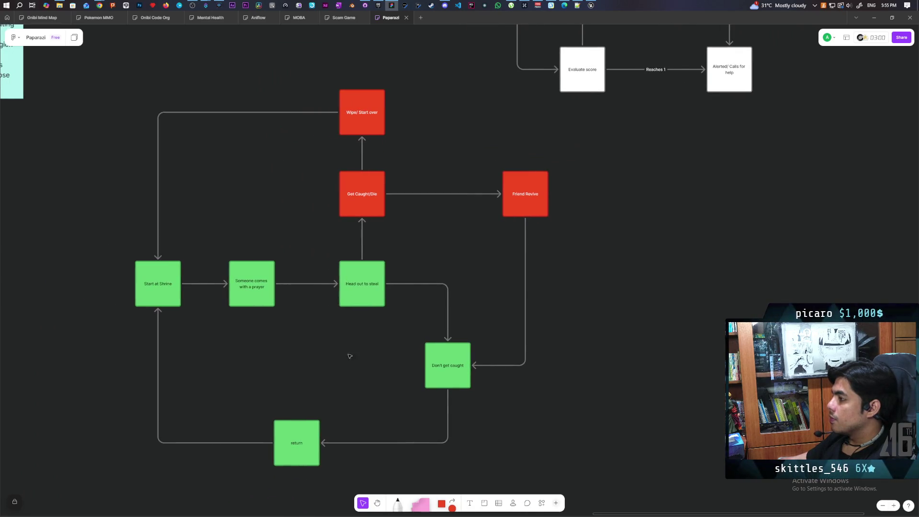
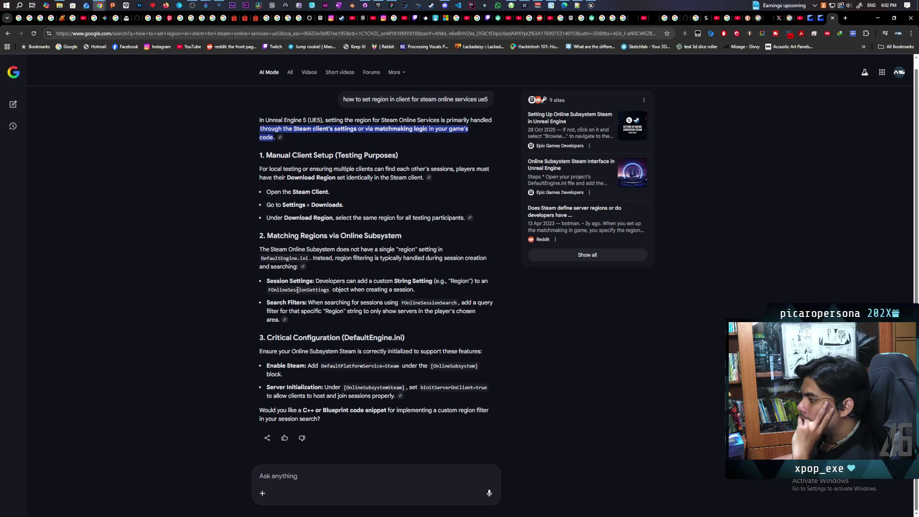
Select and copy the FOnlineSessionSettings and FOnlineSessionSearch class names from the answer.
{"action": "double_click", "coordinate": [298, 290]}
{"action": "right_click", "coordinate": [303, 296]}
{"action": "left_click", "coordinate": [323, 310]}
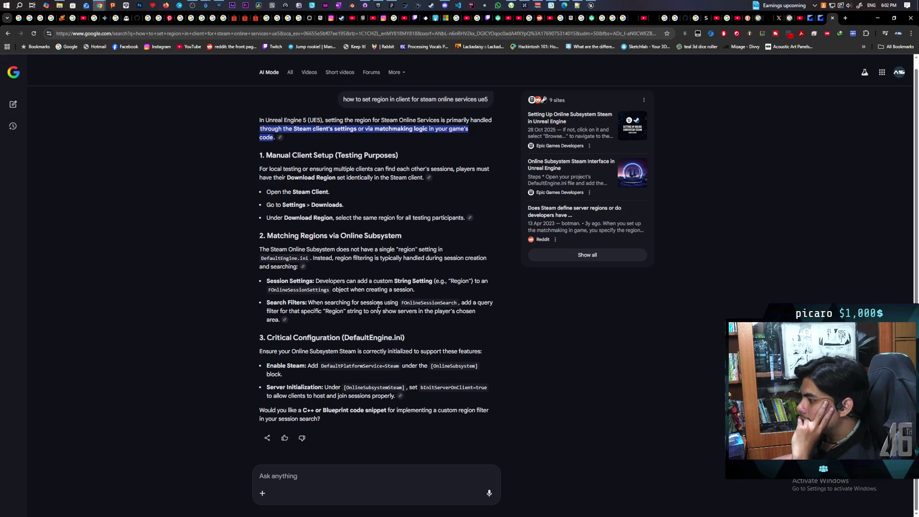
{"action": "double_click", "coordinate": [433, 301]}
{"action": "left_click", "coordinate": [529, 301]}
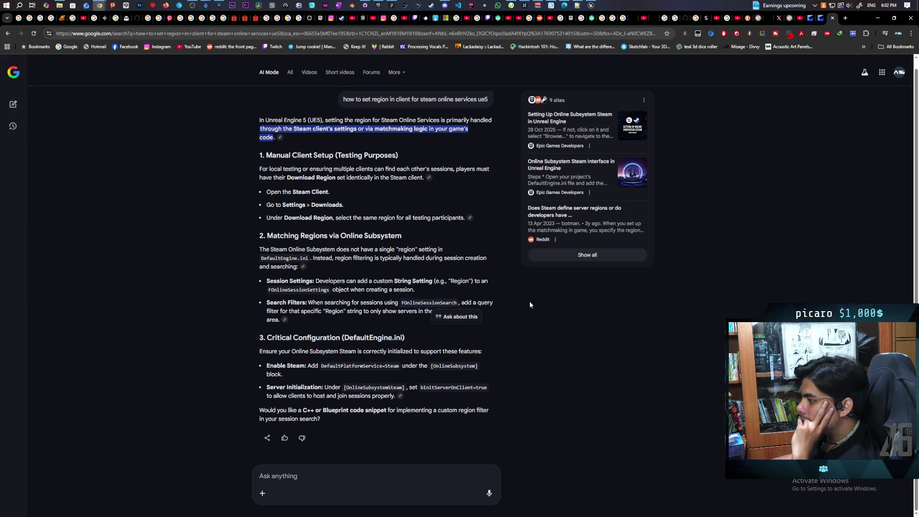
{"action": "double_click", "coordinate": [316, 311]}
{"action": "left_click", "coordinate": [335, 320]}
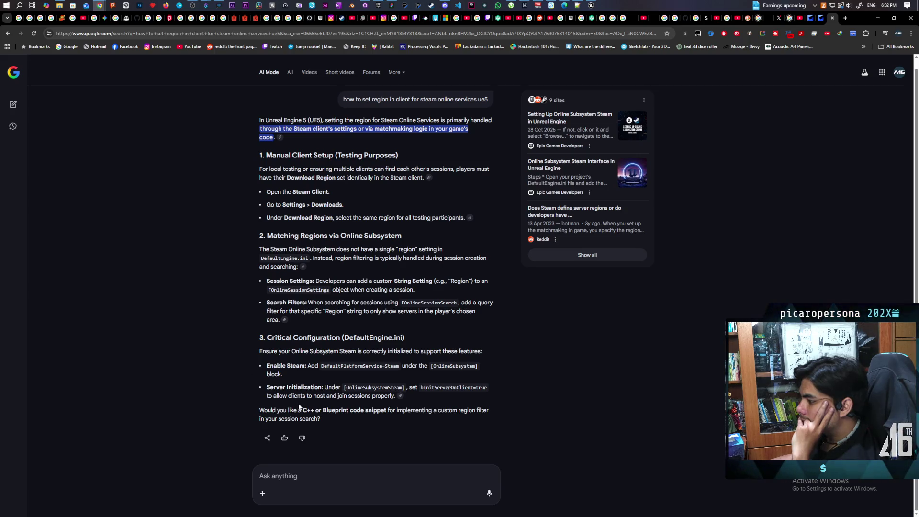
Ask how to set the region at runtime, since Steam only shows download-region lobbies.
{"action": "left_click", "coordinate": [342, 475]}
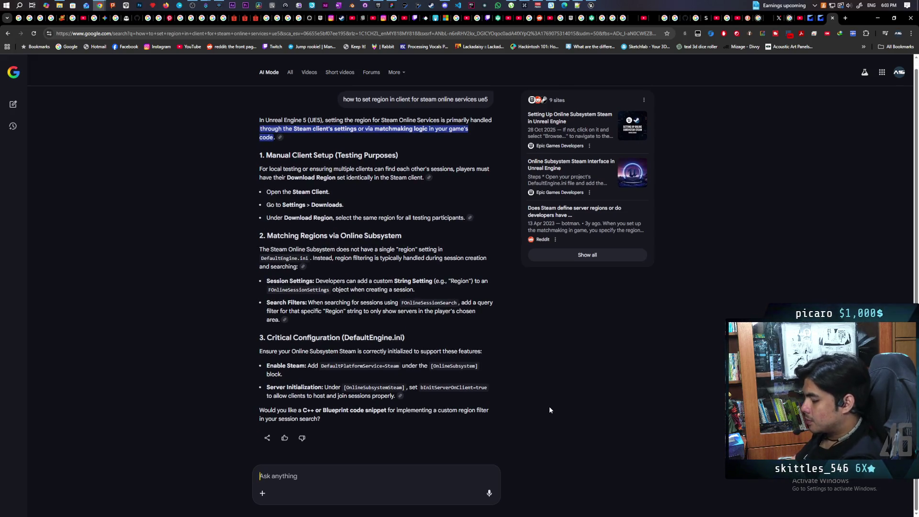
{"action": "type", "text": "yes i "}
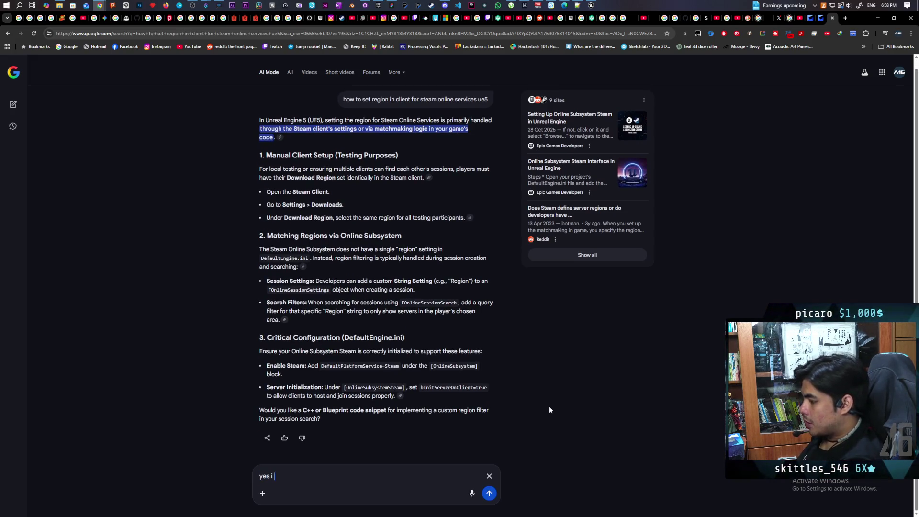
{"action": "type", "text": "want to set i"}
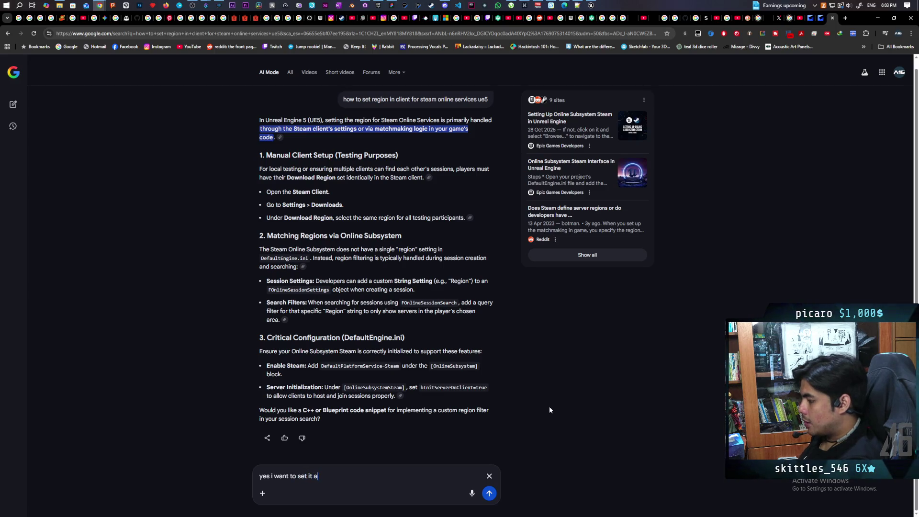
{"action": "type", "text": "t at runtime b"}
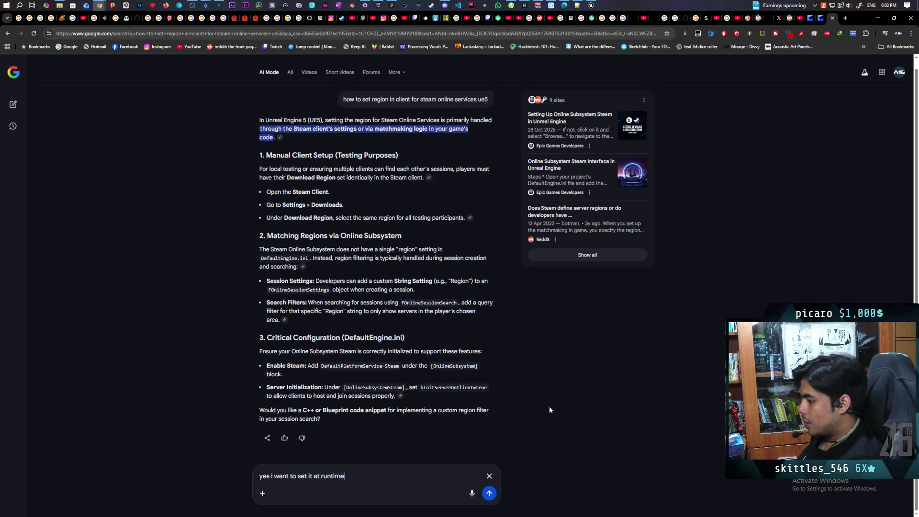
{"action": "type", "text": "ut it seems like "}
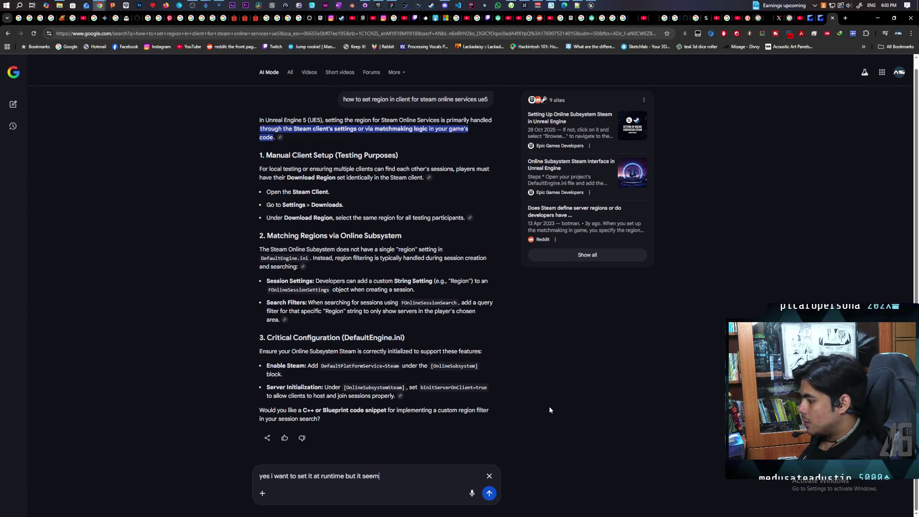
{"action": "type", "text": "steam is ao"}
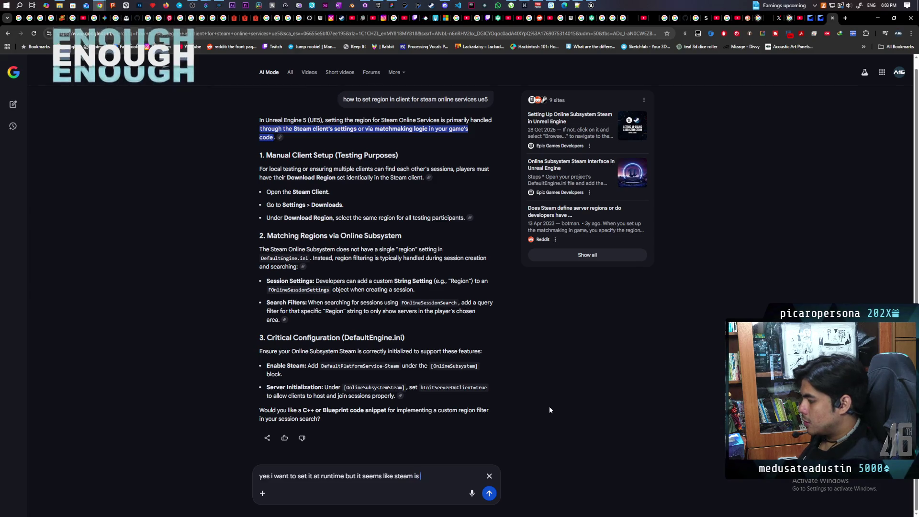
{"action": "key", "text": "BackSpace"}
{"action": "key", "text": "BackSpace"}
{"action": "type", "text": "only settin g"}
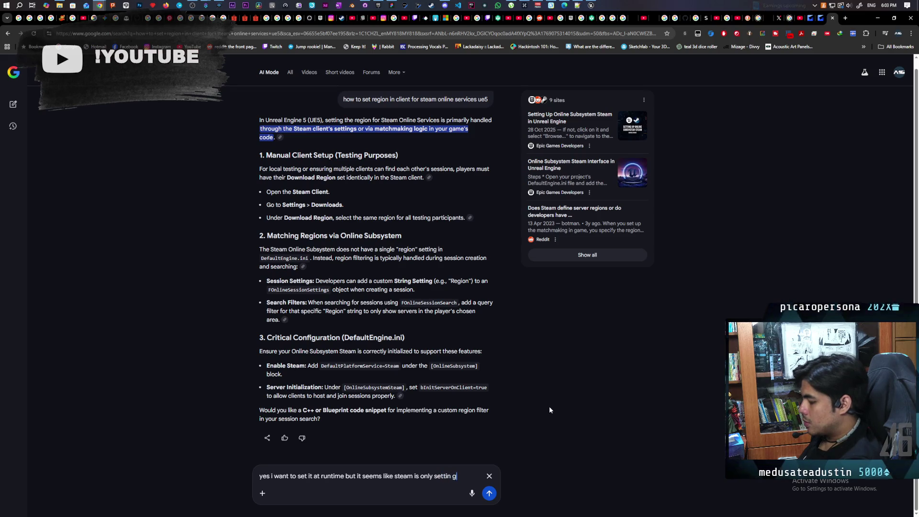
{"action": "type", "text": "up a"}
{"action": "key", "text": "BackSpace"}
{"action": "key", "text": "BackSpace"}
{"action": "key", "text": "BackSpace"}
{"action": "type", "text": "g up a"}
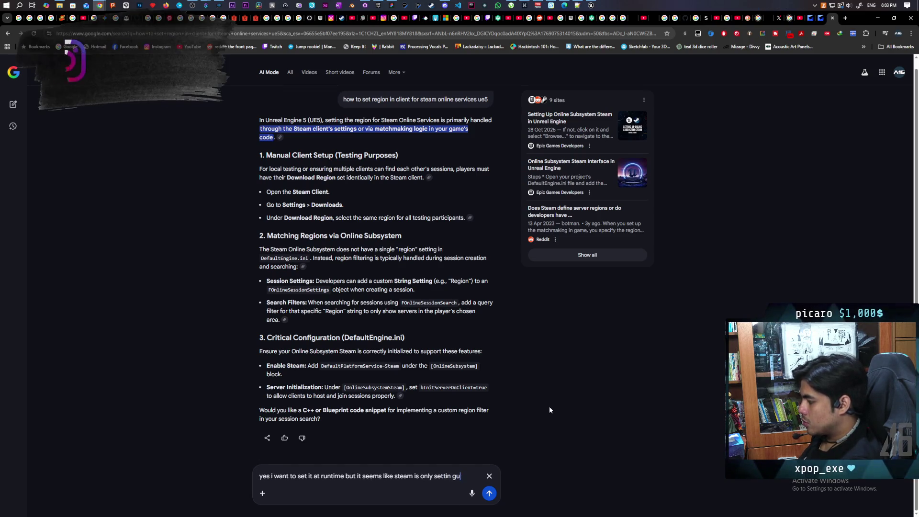
{"action": "type", "text": "nd showing "}
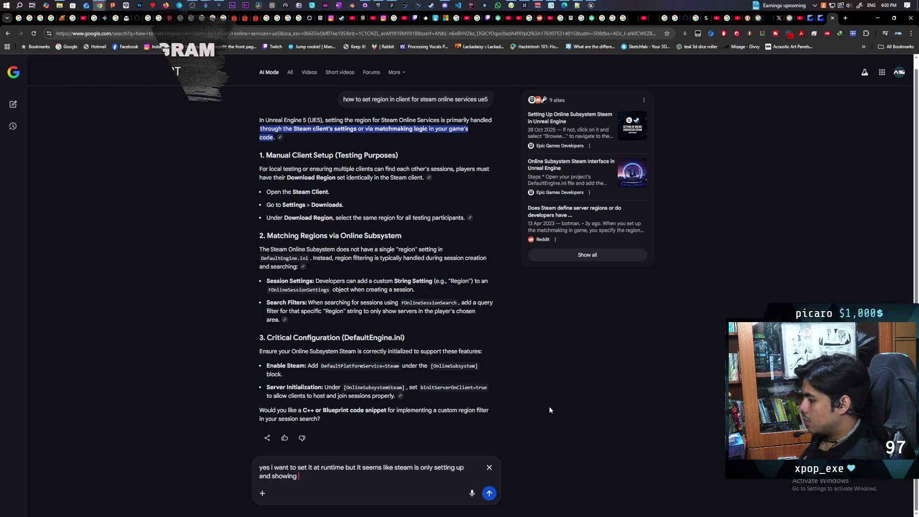
{"action": "type", "text": "regions based on"}
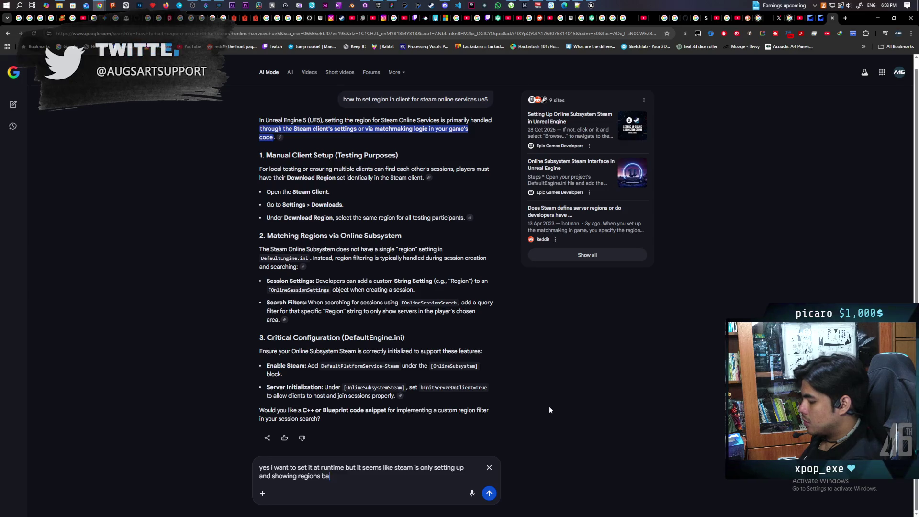
{"action": "type", "text": " the downl"}
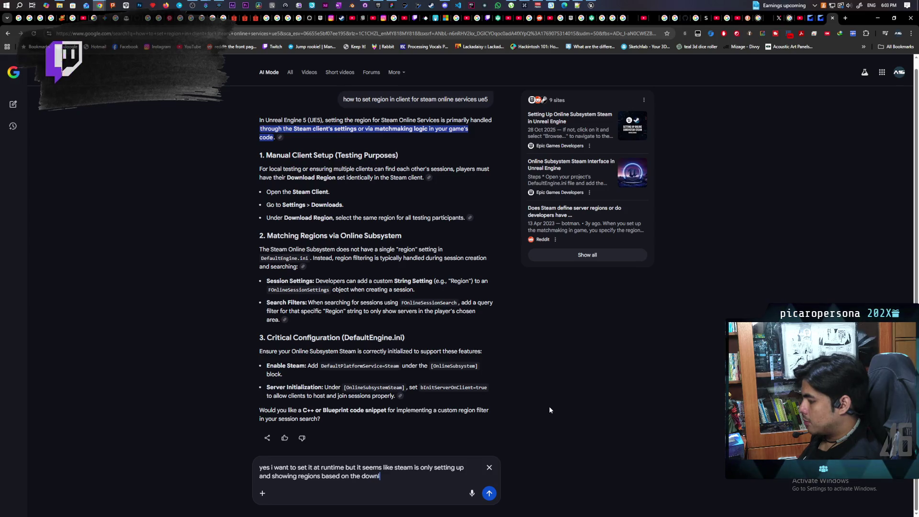
{"action": "type", "text": "oad region on"}
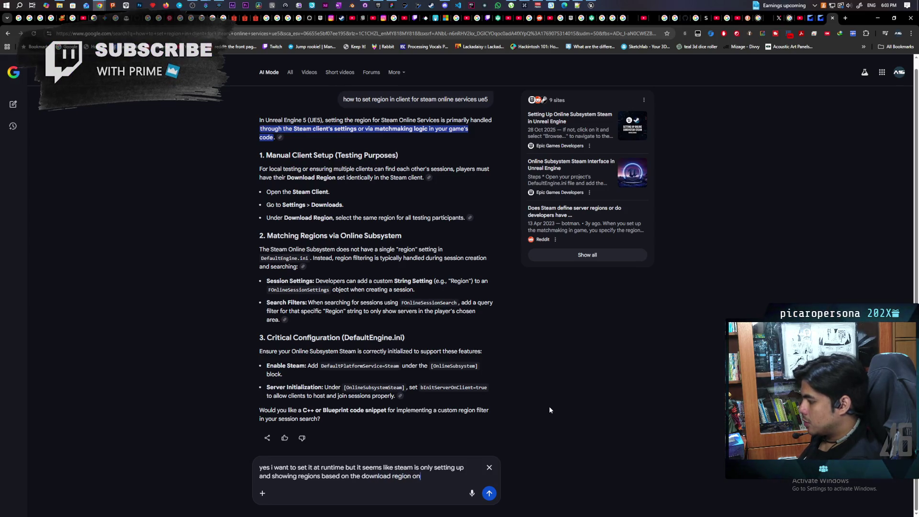
{"action": "type", "text": " the steam c"}
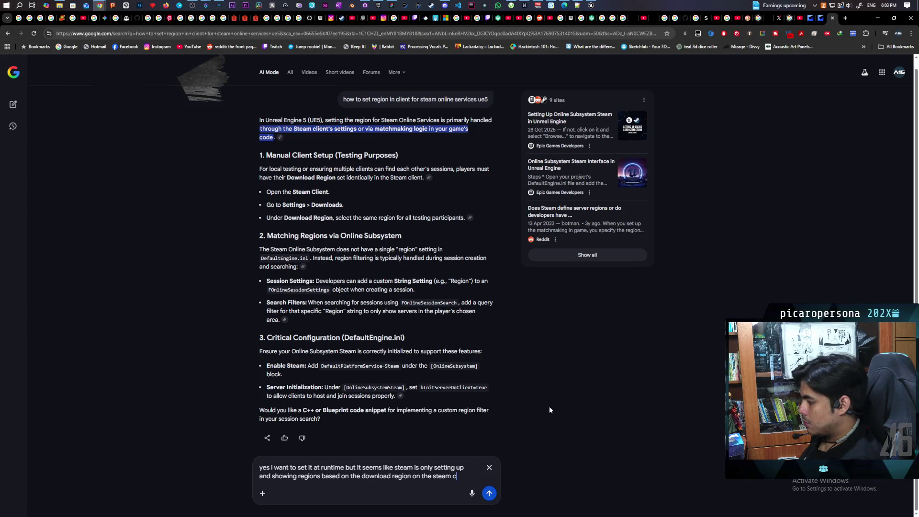
{"action": "type", "text": "lient"}
{"action": "key", "text": "Return"}
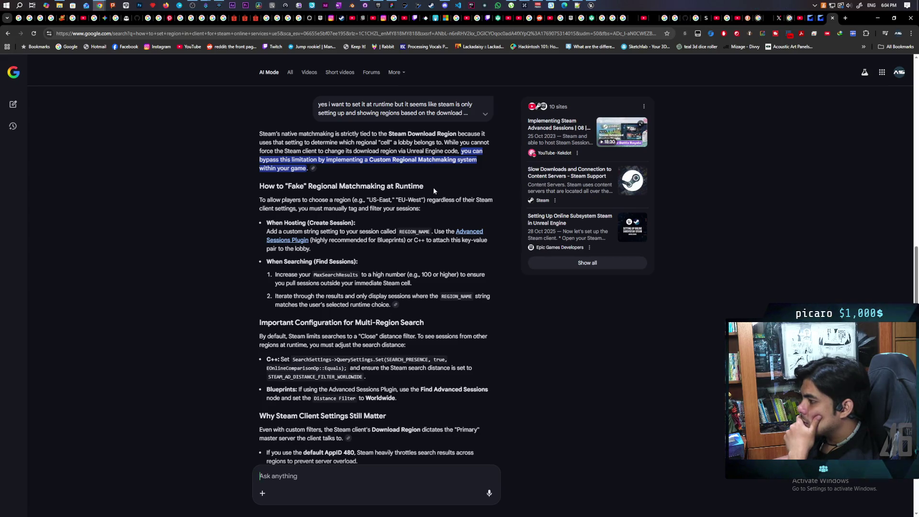
Submit the follow-up 'right now it only shows lobbies within the download region even without tags'.
{"action": "scroll", "coordinate": [425, 237], "scroll_direction": "down", "scroll_amount": 1}
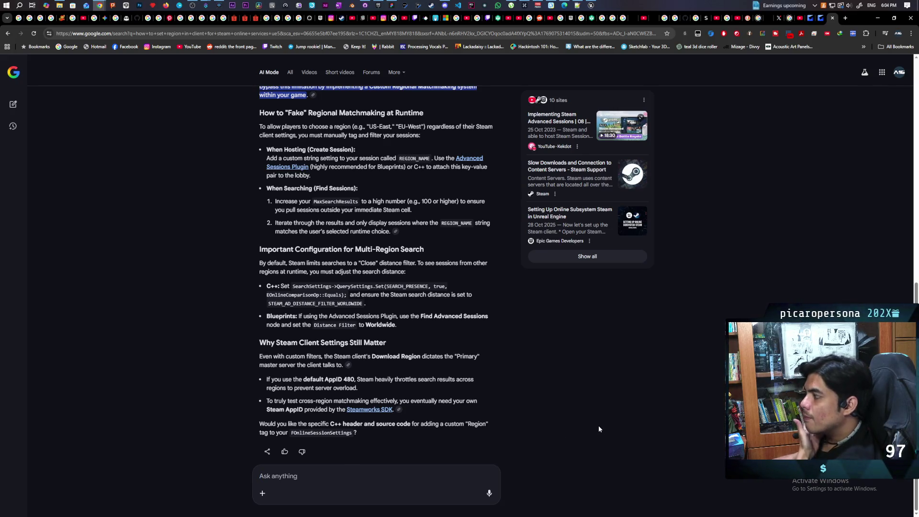
{"action": "type", "text": "right now"}
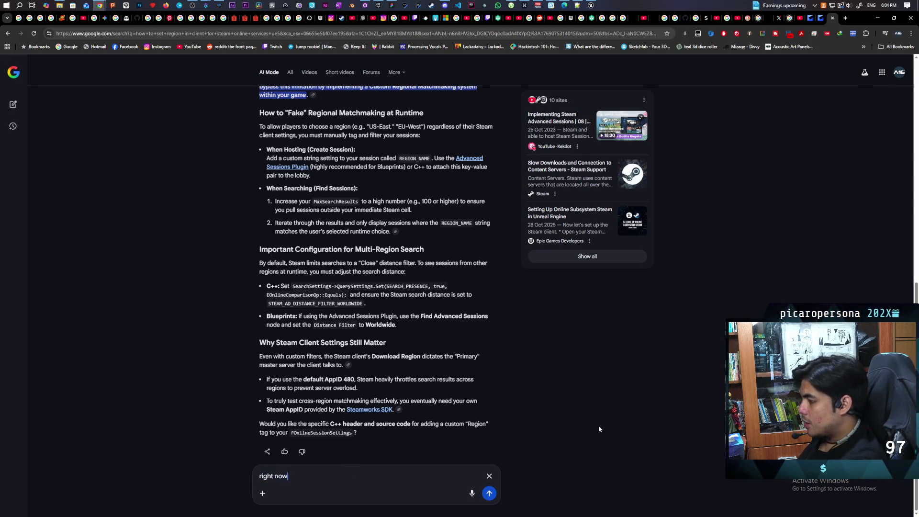
{"action": "type", "text": " it only show"}
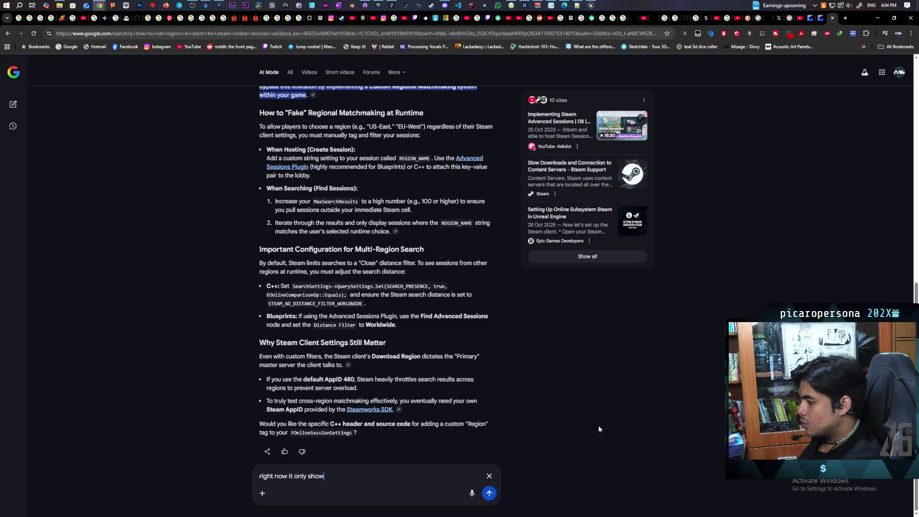
{"action": "type", "text": "s lo"}
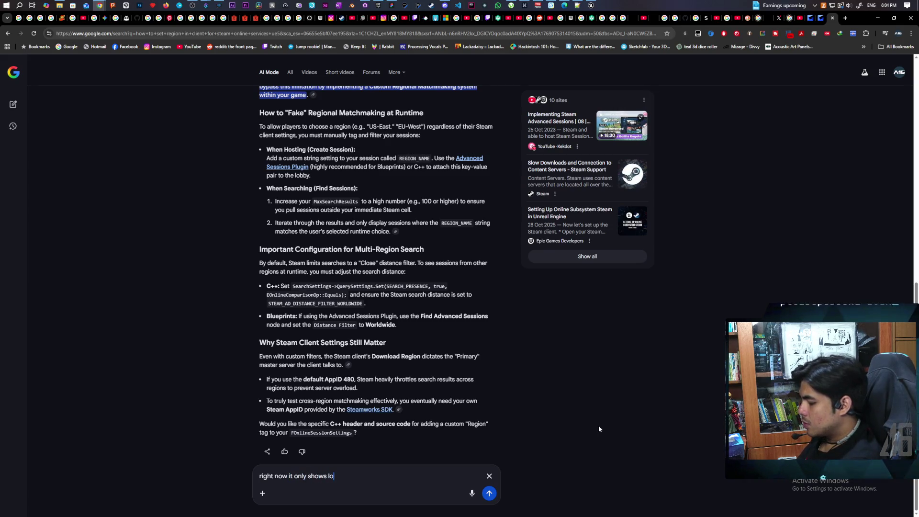
{"action": "type", "text": "bbies within"}
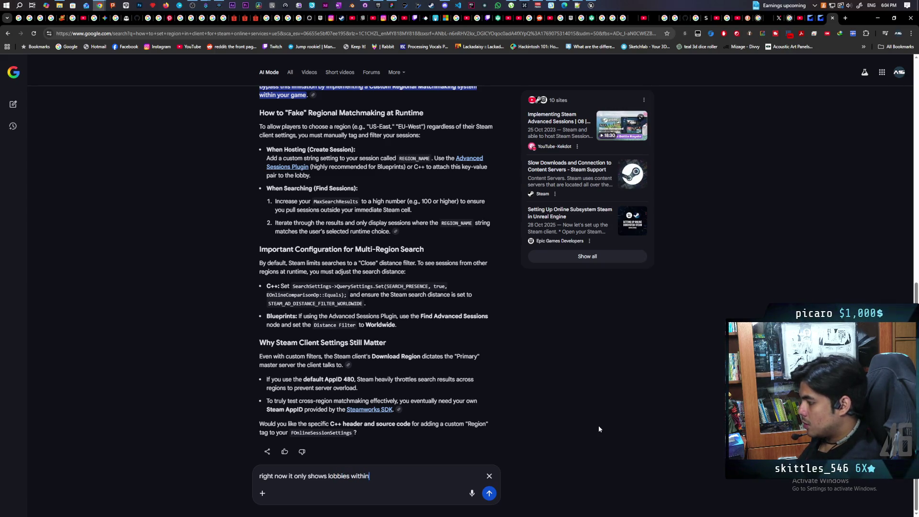
{"action": "type", "text": " the download "}
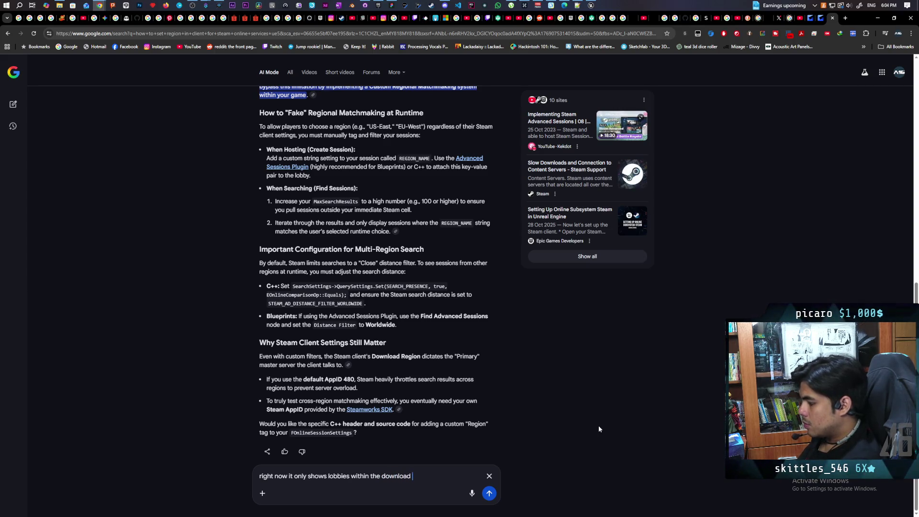
{"action": "type", "text": "region"}
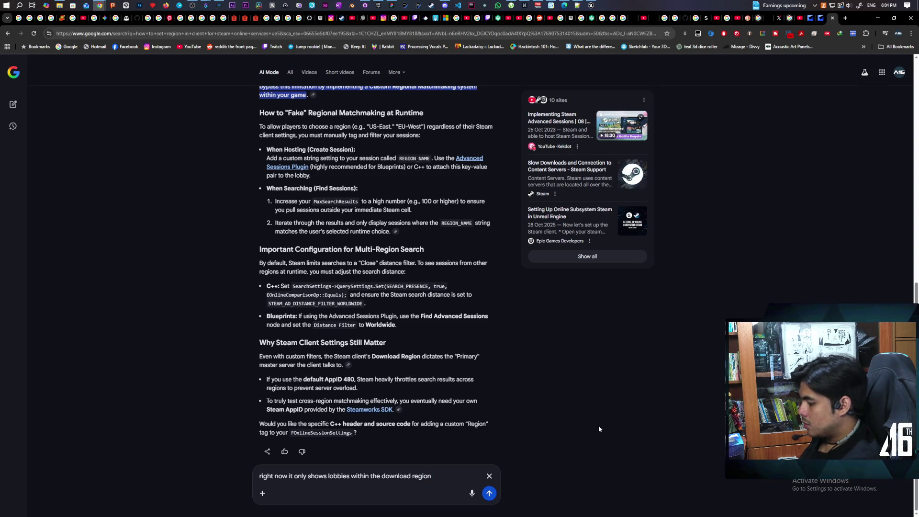
{"action": "type", "text": " even without"}
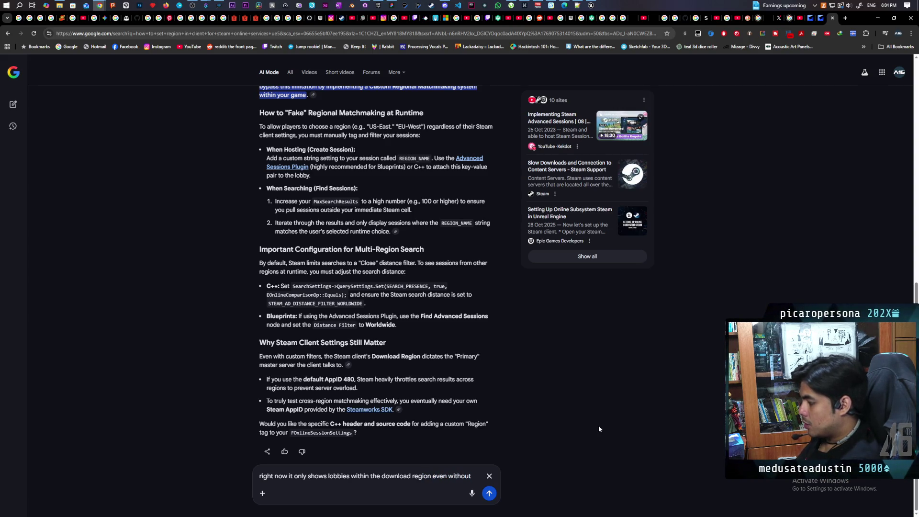
{"action": "type", "text": " tags"}
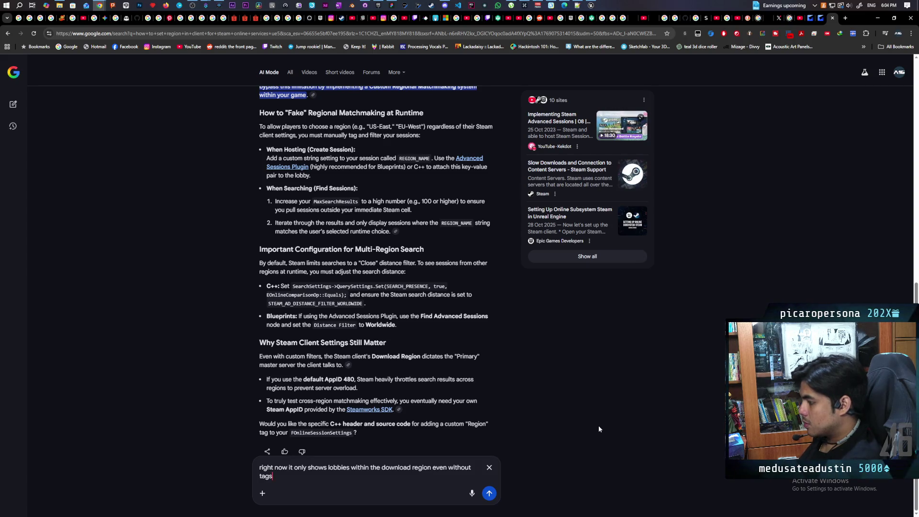
{"action": "key", "text": "Return"}
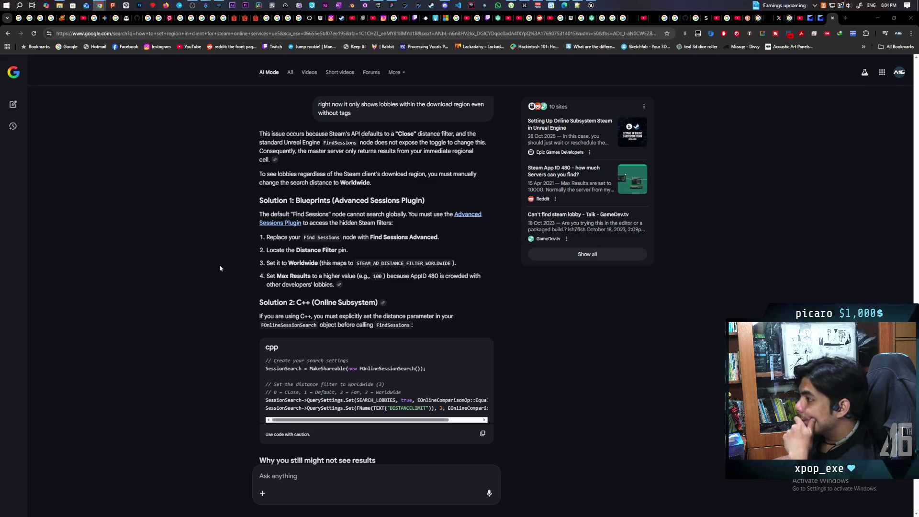
Read the Worldwide search answer, then inspect the Paparazi project's Plugins folder in Explorer.
{"action": "scroll", "coordinate": [219, 268], "scroll_direction": "up", "scroll_amount": 2}
{"action": "scroll", "coordinate": [220, 264], "scroll_direction": "down", "scroll_amount": 1}
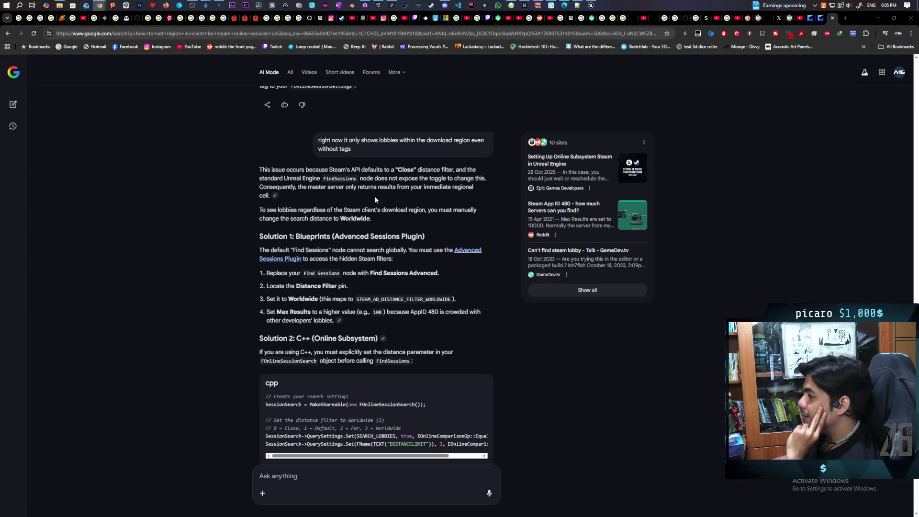
{"action": "scroll", "coordinate": [383, 202], "scroll_direction": "down", "scroll_amount": 2}
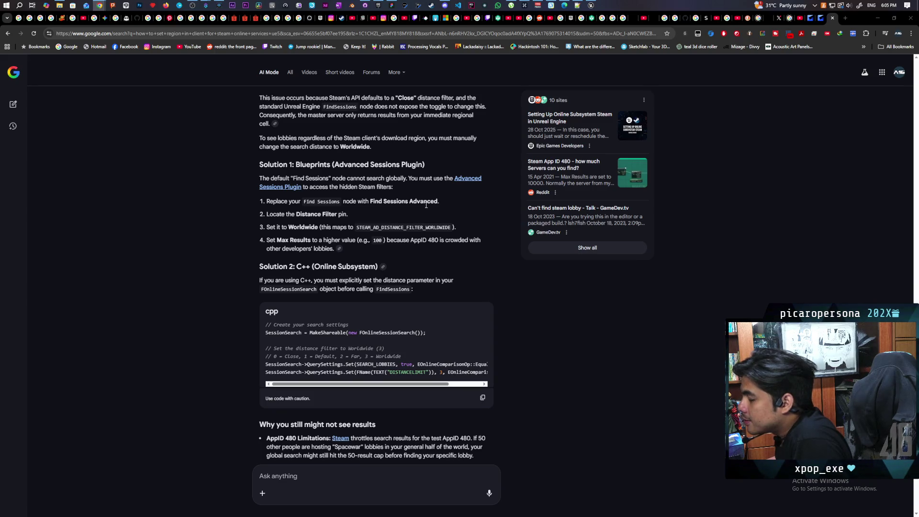
{"action": "left_click", "coordinate": [590, 5]}
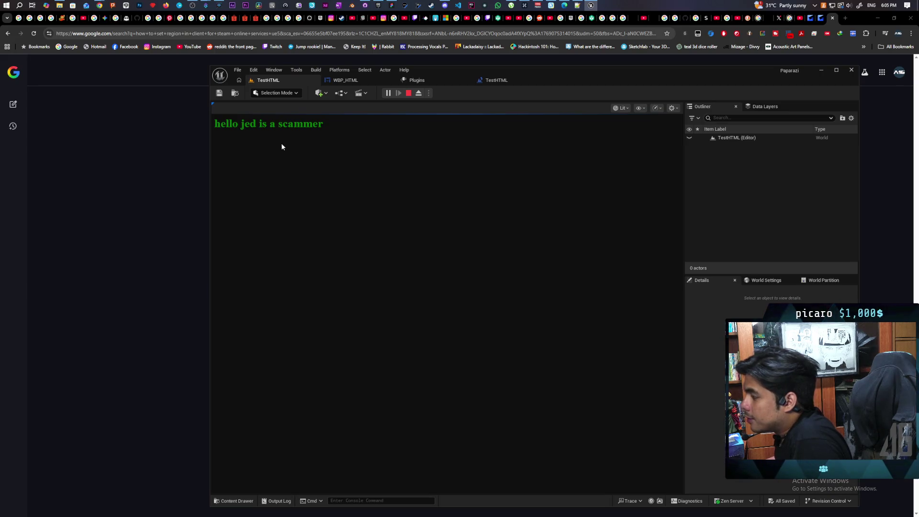
{"action": "left_click", "coordinate": [59, 5]}
{"action": "left_click", "coordinate": [626, 257]}
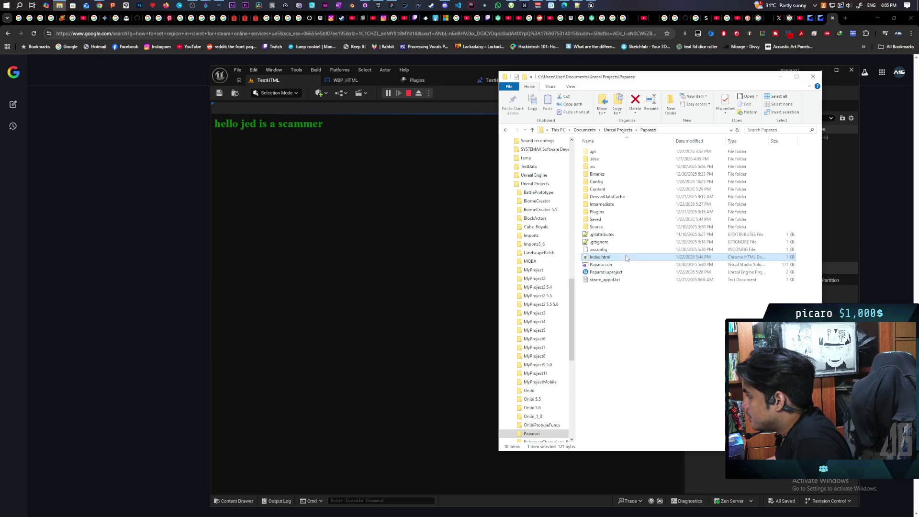
{"action": "double_click", "coordinate": [607, 211]}
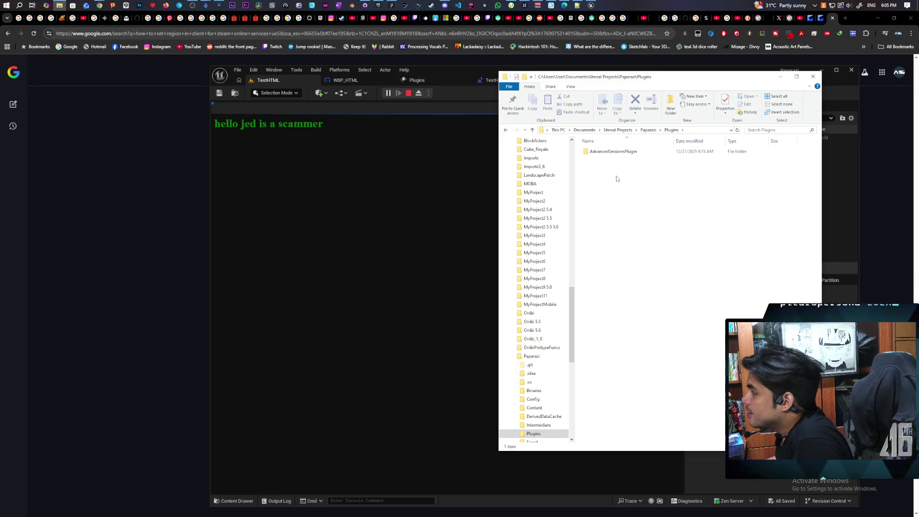
Close Explorer, stop the TestHTML play session, and show the Content root folder.
{"action": "left_click", "coordinate": [812, 77]}
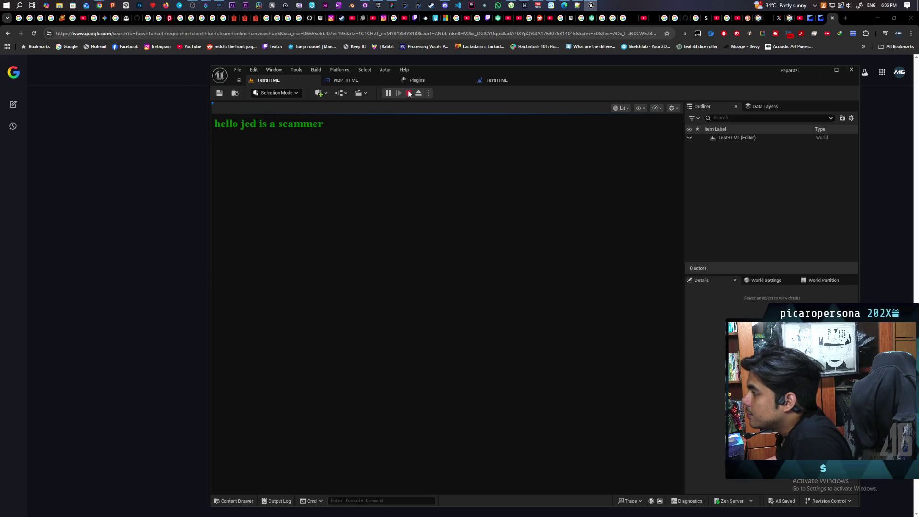
{"action": "left_click", "coordinate": [409, 93]}
{"action": "left_click", "coordinate": [234, 500]}
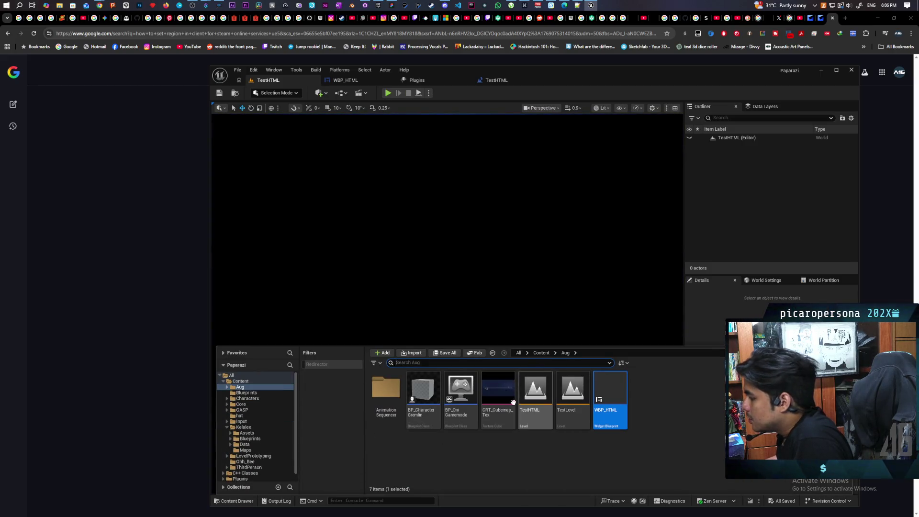
{"action": "left_click", "coordinate": [540, 354]}
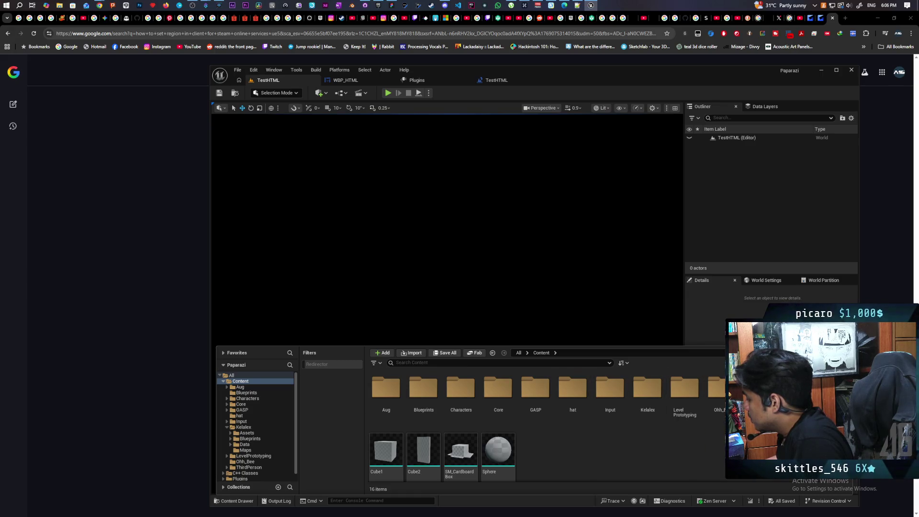
Go to Content > Ohh_Bee, glance at BP_GameMode, then open BP_AF_GameInstance.
{"action": "double_click", "coordinate": [720, 397]}
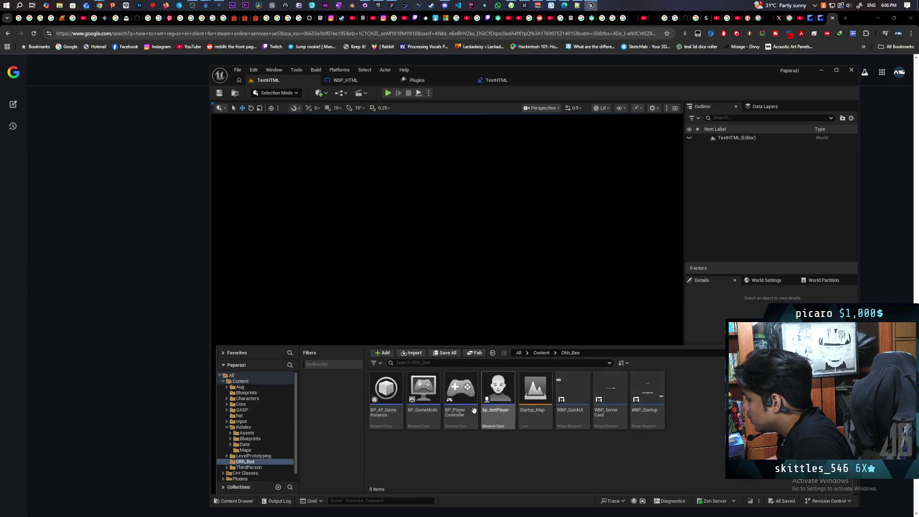
{"action": "double_click", "coordinate": [423, 414]}
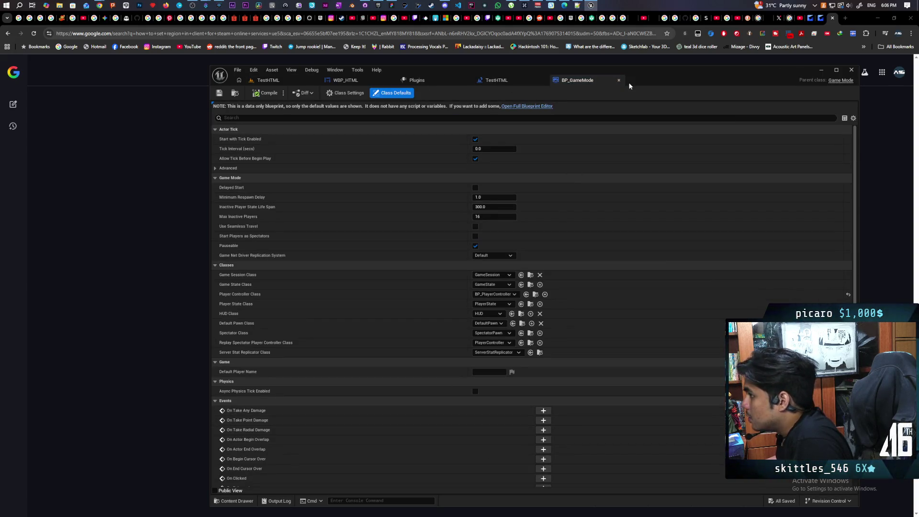
{"action": "left_click", "coordinate": [619, 80]}
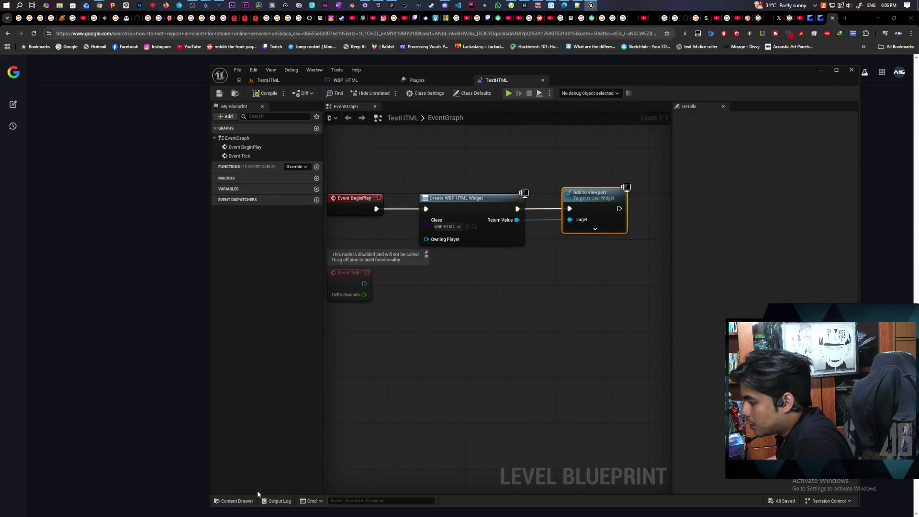
{"action": "left_click", "coordinate": [236, 501]}
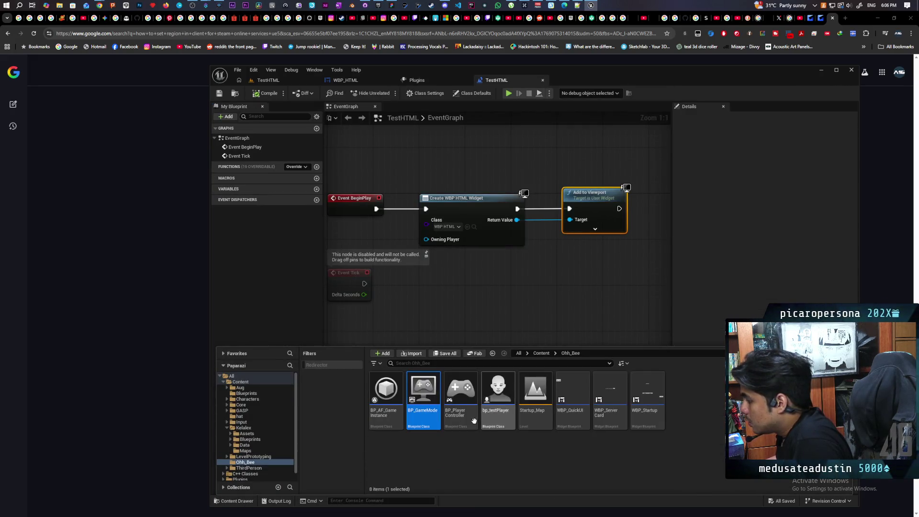
{"action": "double_click", "coordinate": [385, 421]}
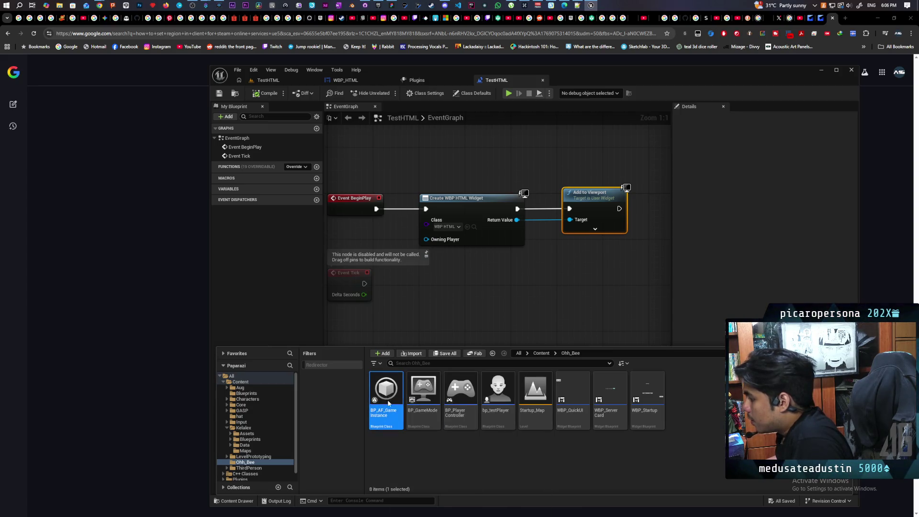
{"action": "scroll", "coordinate": [473, 297], "scroll_direction": "down", "scroll_amount": 5}
{"action": "scroll", "coordinate": [472, 300], "scroll_direction": "up", "scroll_amount": 5}
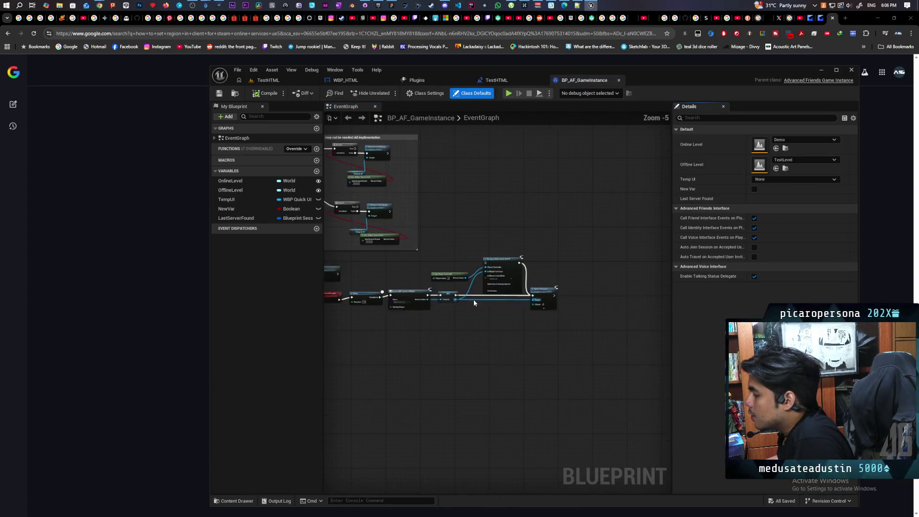
{"action": "scroll", "coordinate": [517, 314], "scroll_direction": "down", "scroll_amount": 8}
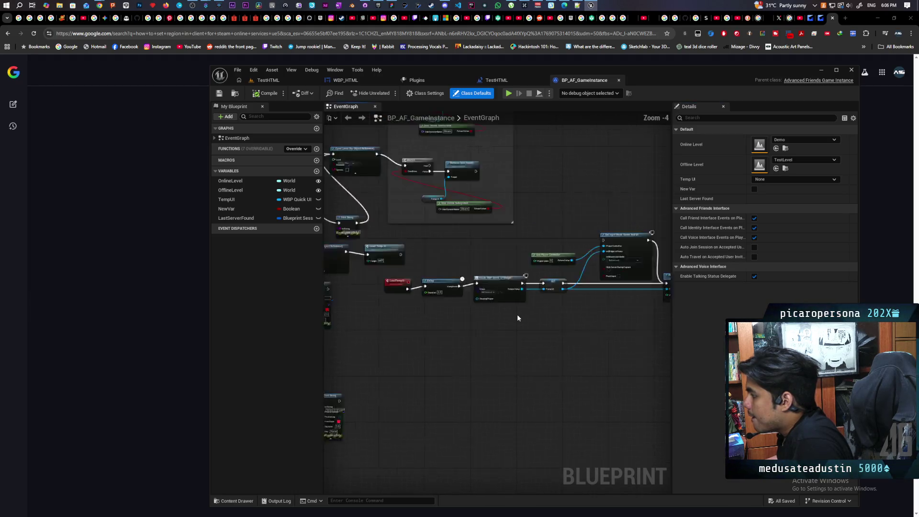
{"action": "scroll", "coordinate": [488, 325], "scroll_direction": "up", "scroll_amount": 4}
{"action": "scroll", "coordinate": [520, 319], "scroll_direction": "up", "scroll_amount": 2}
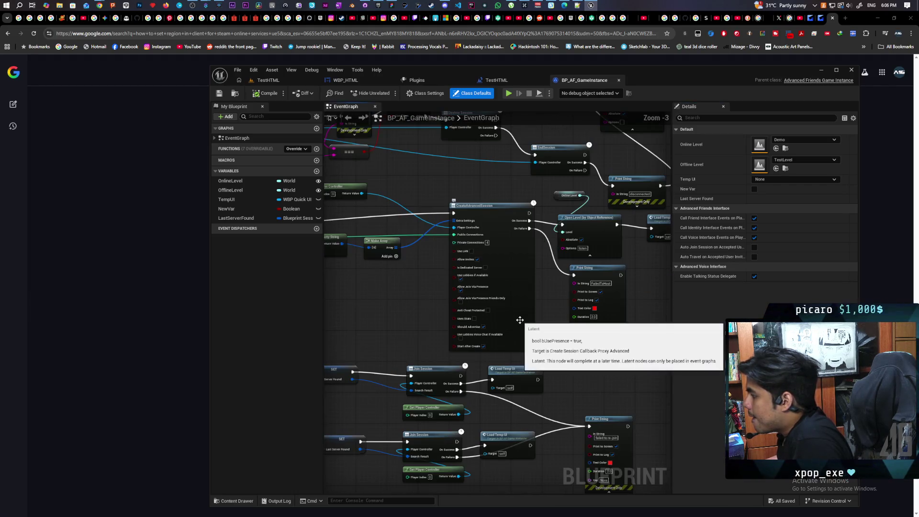
{"action": "left_click_drag", "start_coordinate": [539, 329], "coordinate": [570, 247]}
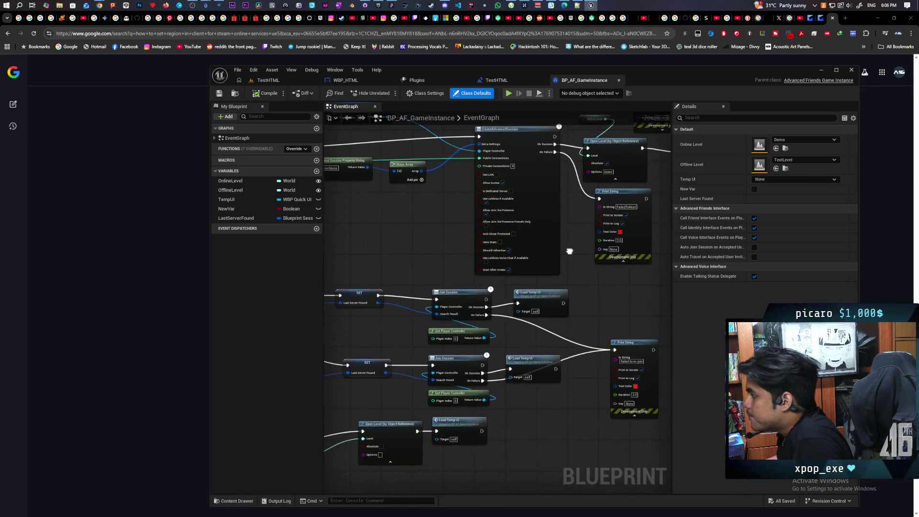
{"action": "left_click_drag", "start_coordinate": [546, 299], "coordinate": [551, 278]}
{"action": "mouse_move", "coordinate": [524, 372]}
{"action": "left_mouse_down"}
{"action": "mouse_move", "coordinate": [587, 364]}
{"action": "mouse_move", "coordinate": [603, 332]}
{"action": "left_mouse_up"}
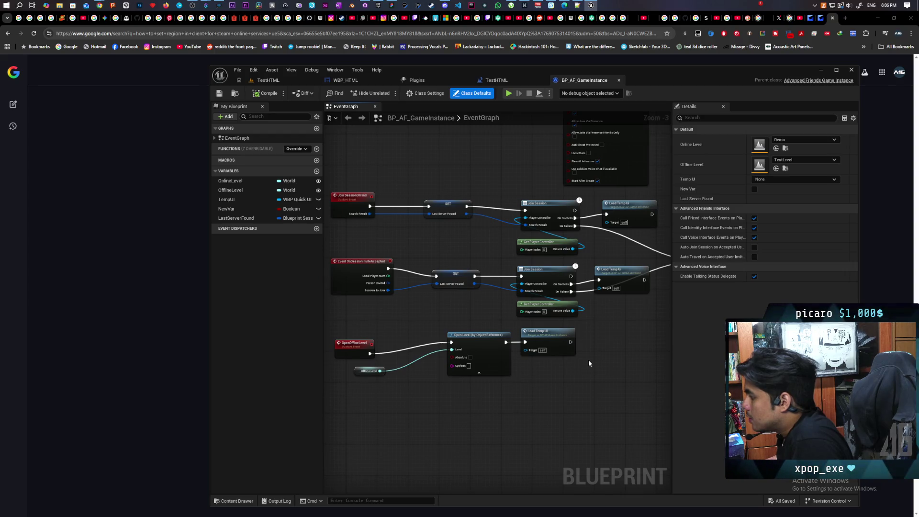
{"action": "scroll", "coordinate": [587, 360], "scroll_direction": "down", "scroll_amount": 2}
{"action": "scroll", "coordinate": [571, 355], "scroll_direction": "up", "scroll_amount": 2}
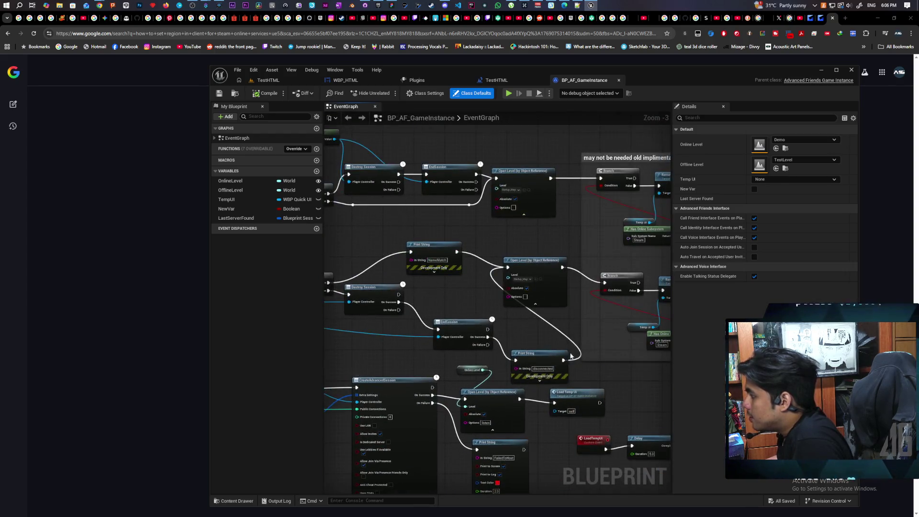
{"action": "left_click_drag", "start_coordinate": [570, 354], "coordinate": [392, 366]}
{"action": "scroll", "coordinate": [486, 378], "scroll_direction": "down", "scroll_amount": 3}
{"action": "scroll", "coordinate": [509, 298], "scroll_direction": "up", "scroll_amount": 3}
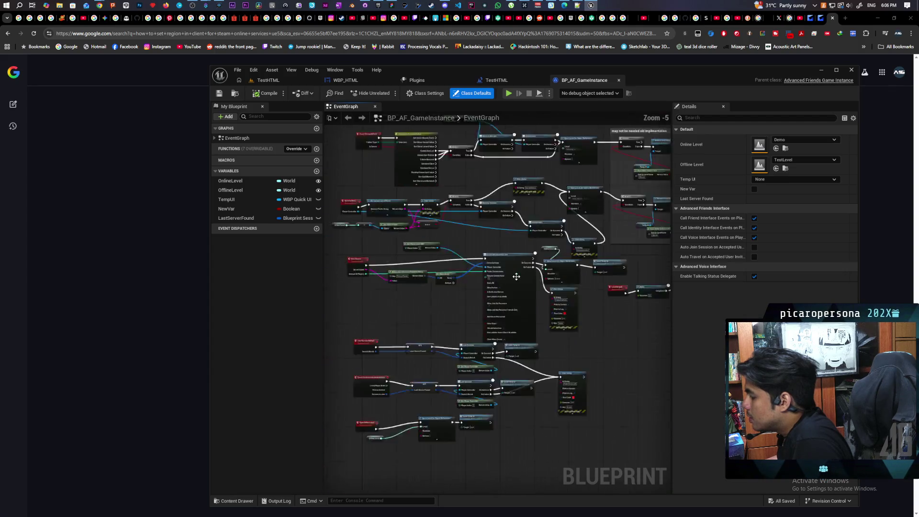
{"action": "scroll", "coordinate": [465, 306], "scroll_direction": "up", "scroll_amount": 2}
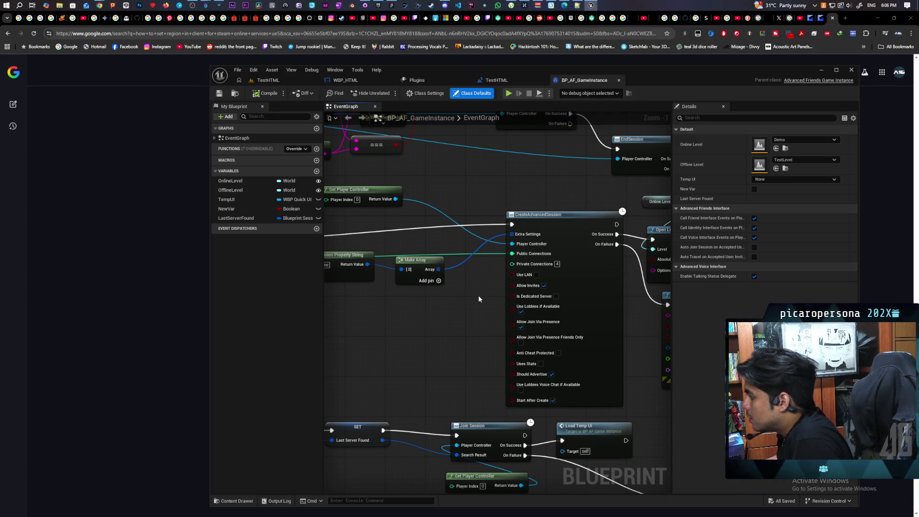
{"action": "scroll", "coordinate": [545, 325], "scroll_direction": "up", "scroll_amount": 1}
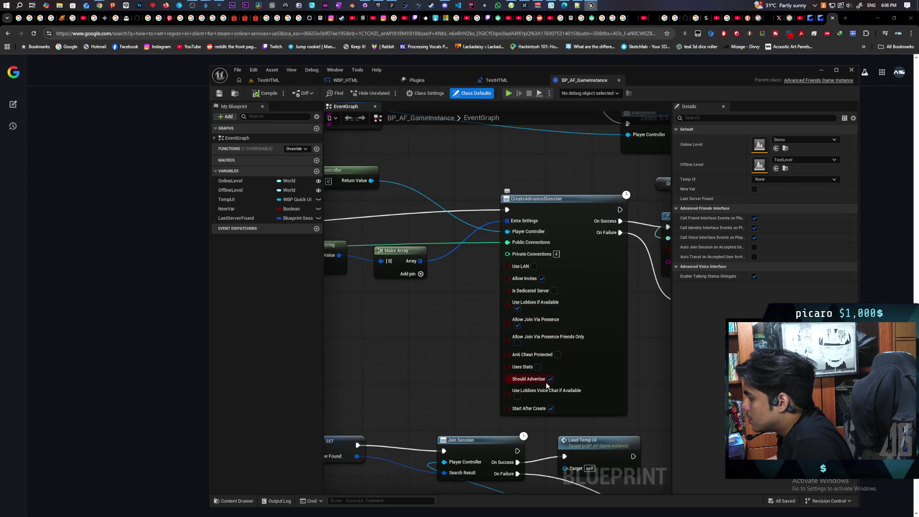
{"action": "mouse_move", "coordinate": [637, 358]}
{"action": "left_mouse_down"}
{"action": "mouse_move", "coordinate": [444, 355]}
{"action": "mouse_move", "coordinate": [523, 337]}
{"action": "mouse_move", "coordinate": [460, 358]}
{"action": "mouse_move", "coordinate": [548, 366]}
{"action": "mouse_move", "coordinate": [473, 373]}
{"action": "left_mouse_up"}
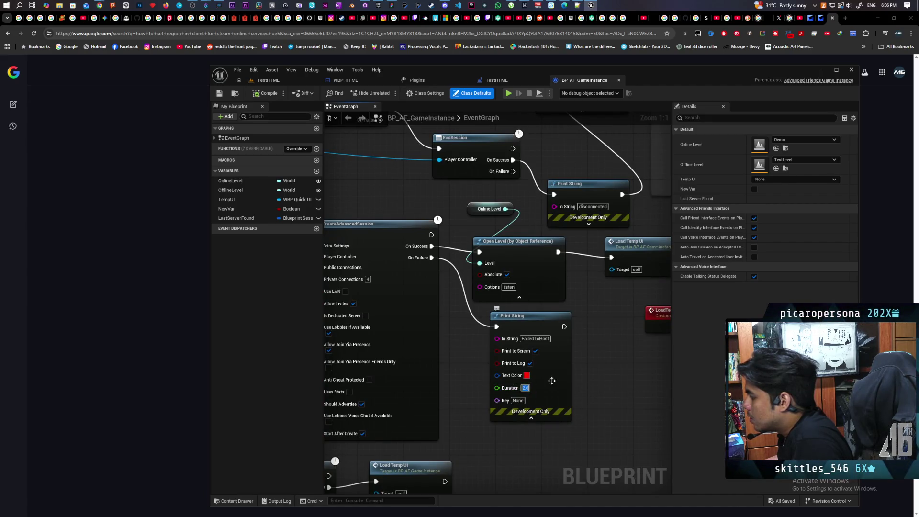
Set the FailedToHost Print String duration to 10, then look over the CreateAdvancedSession nodes.
{"action": "type", "text": "10"}
{"action": "key", "text": "Return"}
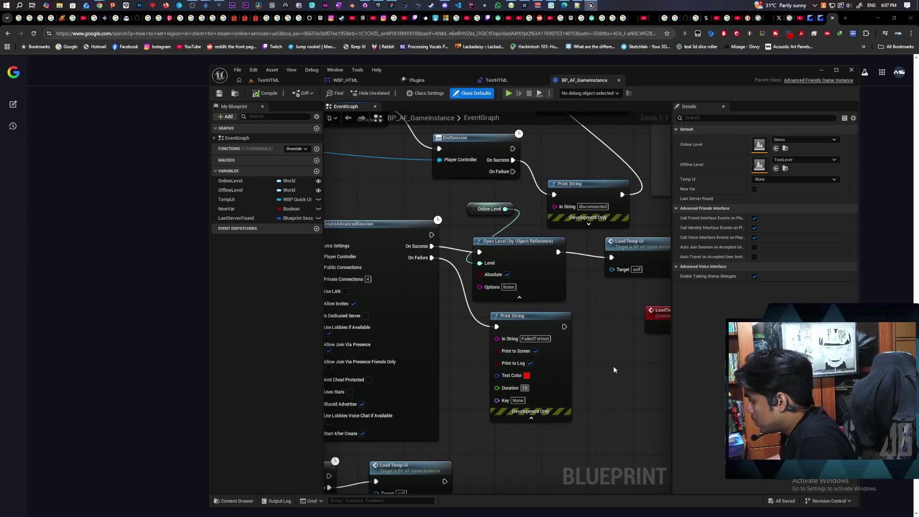
{"action": "mouse_move", "coordinate": [614, 369]}
{"action": "left_mouse_down"}
{"action": "mouse_move", "coordinate": [473, 365]}
{"action": "mouse_move", "coordinate": [530, 367]}
{"action": "left_mouse_up"}
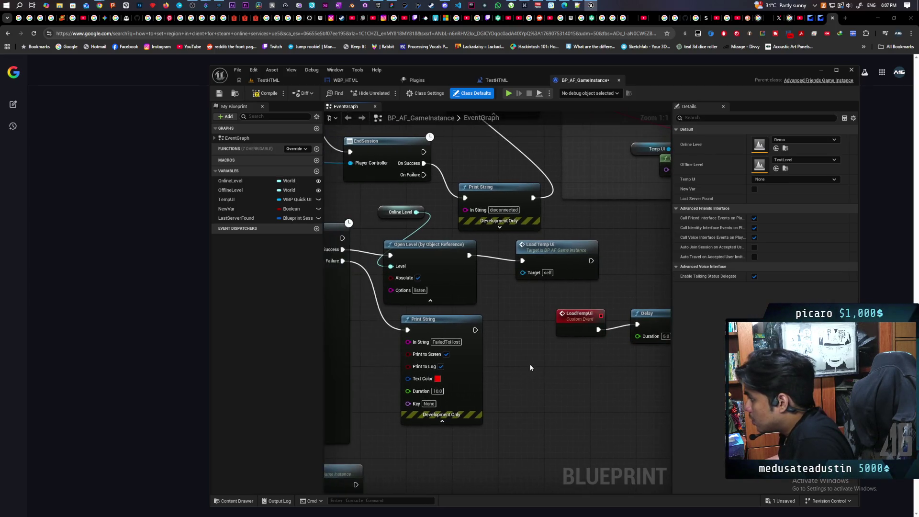
{"action": "scroll", "coordinate": [529, 368], "scroll_direction": "down", "scroll_amount": 3}
{"action": "scroll", "coordinate": [549, 385], "scroll_direction": "down", "scroll_amount": 1}
{"action": "scroll", "coordinate": [475, 390], "scroll_direction": "up", "scroll_amount": 1}
{"action": "mouse_move", "coordinate": [375, 386]}
{"action": "left_mouse_down"}
{"action": "mouse_move", "coordinate": [500, 409]}
{"action": "mouse_move", "coordinate": [322, 399]}
{"action": "mouse_move", "coordinate": [444, 385]}
{"action": "left_mouse_up"}
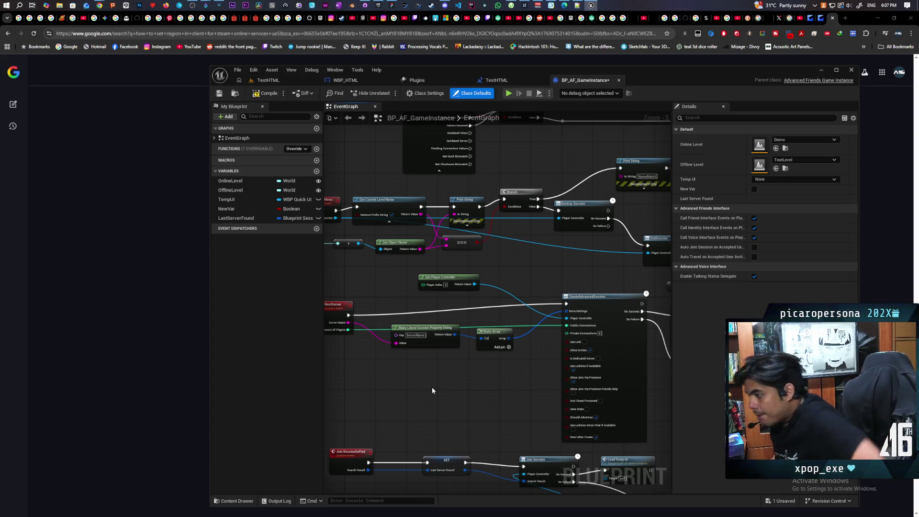
{"action": "scroll", "coordinate": [500, 394], "scroll_direction": "up", "scroll_amount": 3}
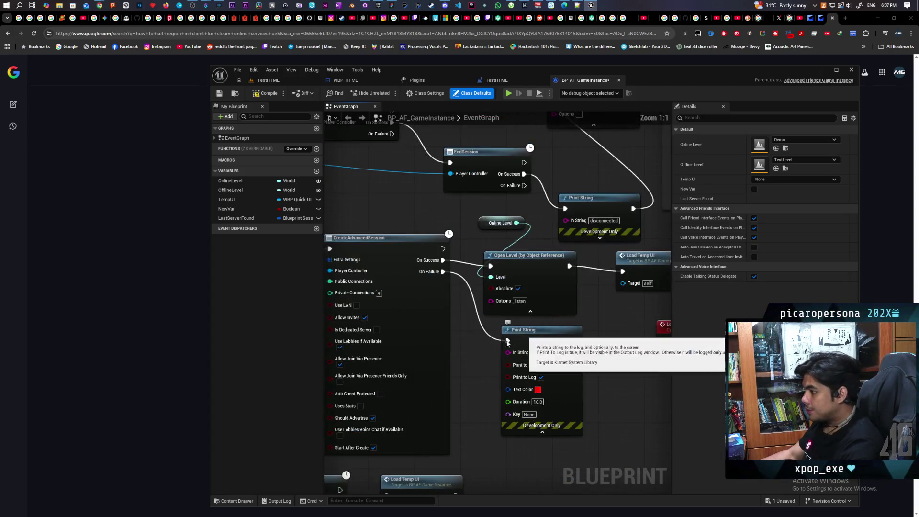
{"action": "left_click_drag", "start_coordinate": [466, 351], "coordinate": [515, 377]}
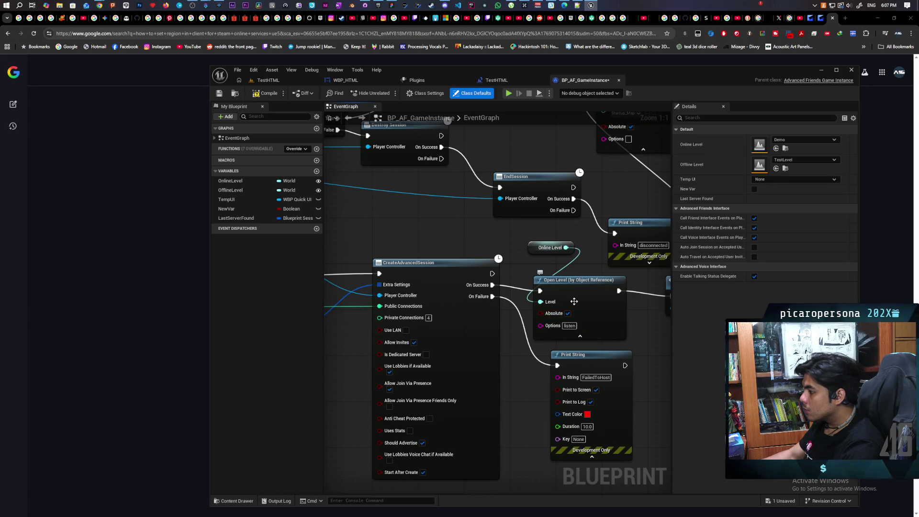
{"action": "scroll", "coordinate": [516, 382], "scroll_direction": "down", "scroll_amount": 3}
{"action": "left_click_drag", "start_coordinate": [515, 382], "coordinate": [394, 366]}
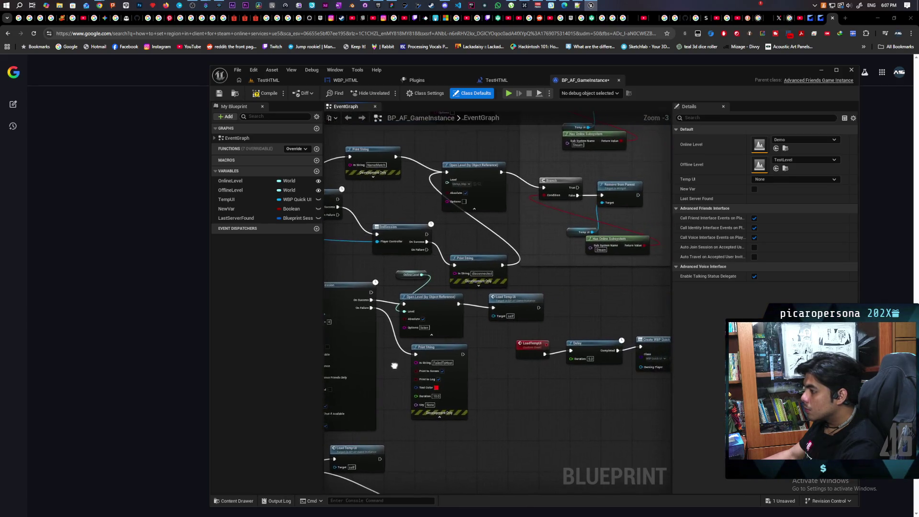
{"action": "left_click_drag", "start_coordinate": [500, 393], "coordinate": [646, 440]}
{"action": "left_click_drag", "start_coordinate": [495, 365], "coordinate": [641, 412]}
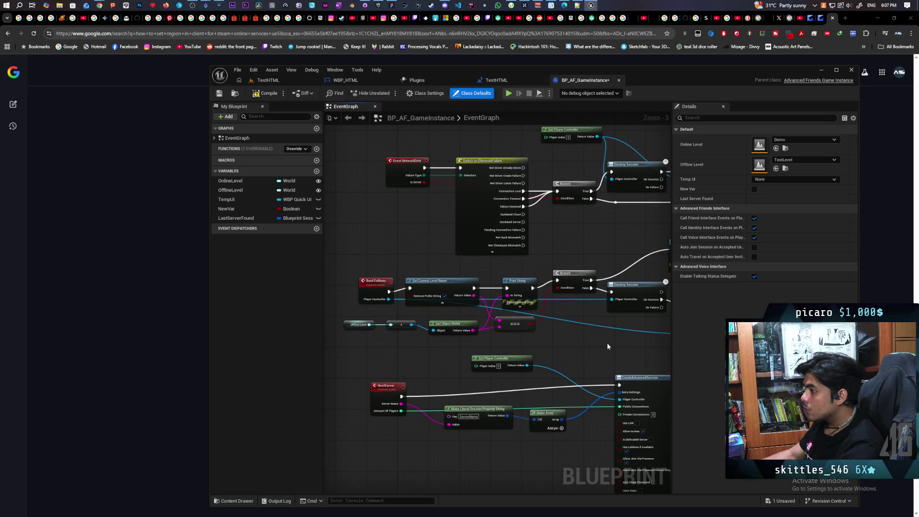
{"action": "scroll", "coordinate": [509, 288], "scroll_direction": "up", "scroll_amount": 2}
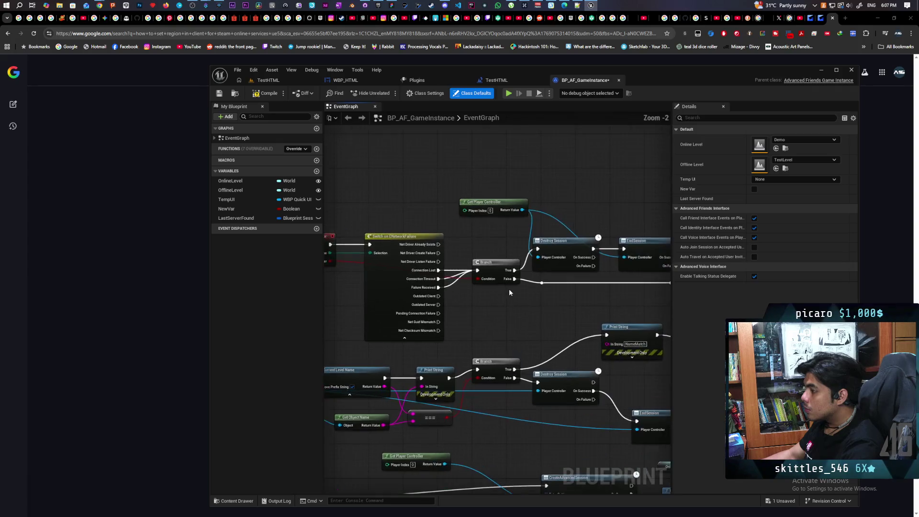
{"action": "scroll", "coordinate": [487, 310], "scroll_direction": "up", "scroll_amount": 1}
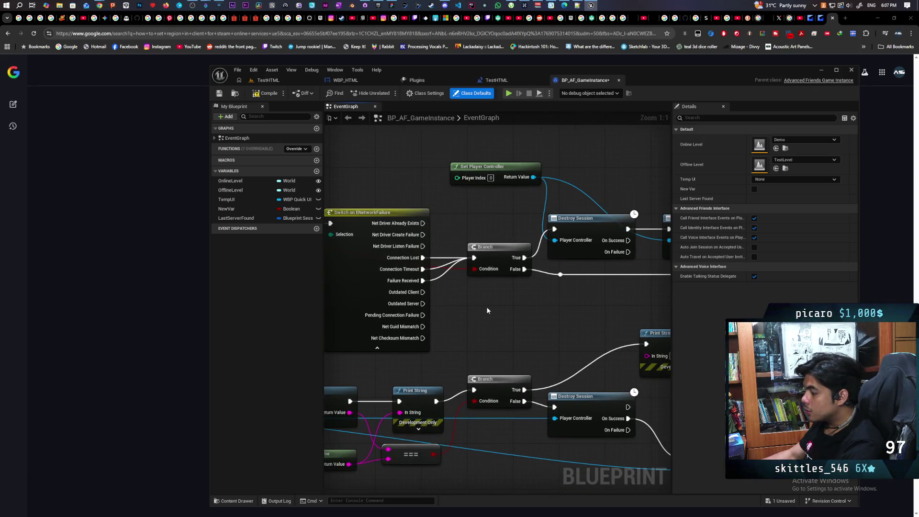
{"action": "scroll", "coordinate": [489, 310], "scroll_direction": "down", "scroll_amount": 2}
{"action": "left_click_drag", "start_coordinate": [535, 315], "coordinate": [443, 316]}
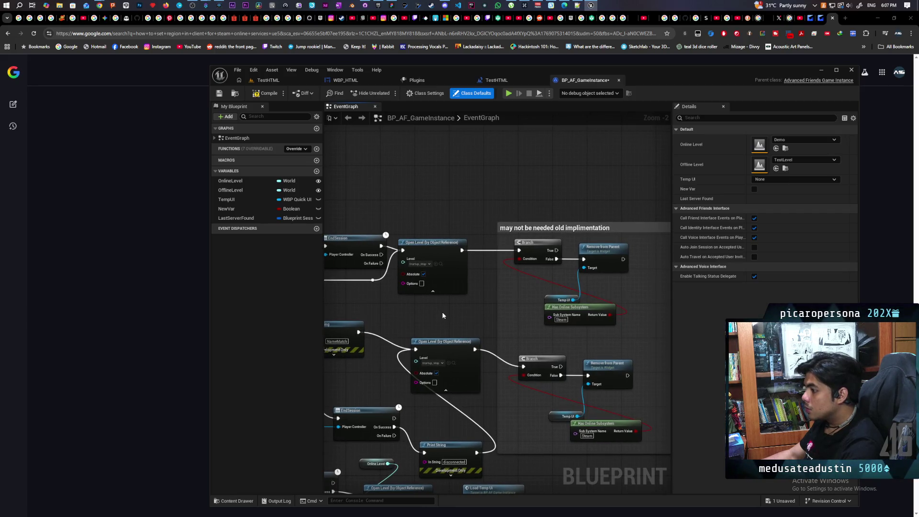
{"action": "mouse_move", "coordinate": [438, 314]}
{"action": "left_mouse_down"}
{"action": "mouse_move", "coordinate": [590, 197]}
{"action": "mouse_move", "coordinate": [532, 283]}
{"action": "left_mouse_up"}
{"action": "mouse_move", "coordinate": [596, 296]}
{"action": "left_mouse_down"}
{"action": "mouse_move", "coordinate": [447, 295]}
{"action": "mouse_move", "coordinate": [595, 294]}
{"action": "mouse_move", "coordinate": [317, 281]}
{"action": "left_mouse_up"}
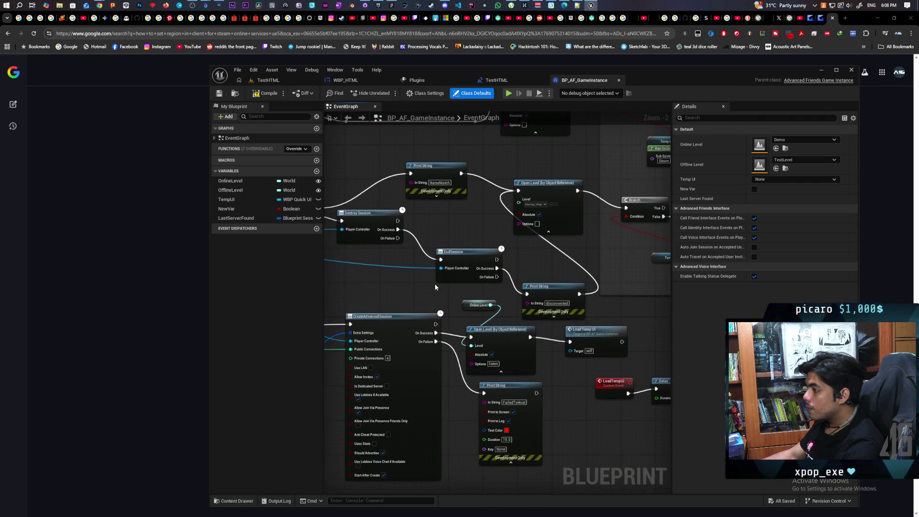
{"action": "mouse_move", "coordinate": [434, 287]}
{"action": "left_mouse_down"}
{"action": "mouse_move", "coordinate": [423, 333]}
{"action": "mouse_move", "coordinate": [396, 352]}
{"action": "mouse_move", "coordinate": [349, 360]}
{"action": "left_mouse_up"}
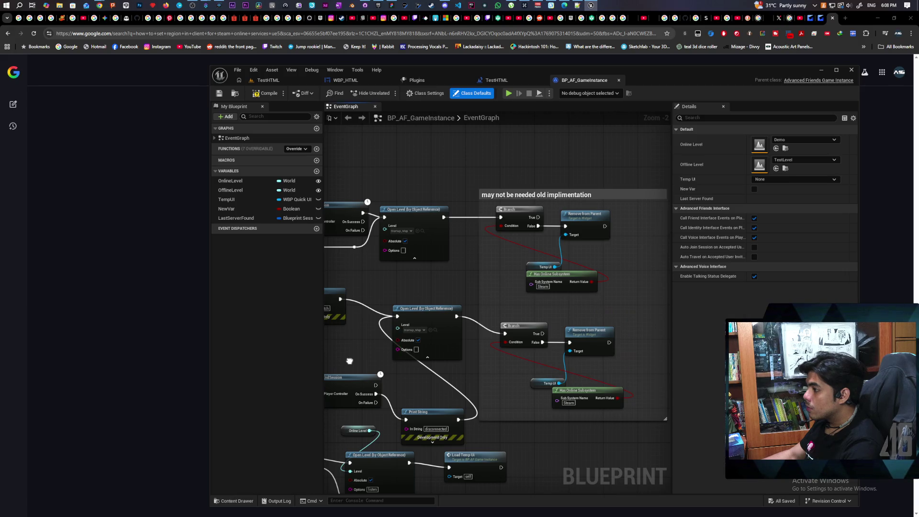
{"action": "left_click_drag", "start_coordinate": [349, 361], "coordinate": [343, 357]}
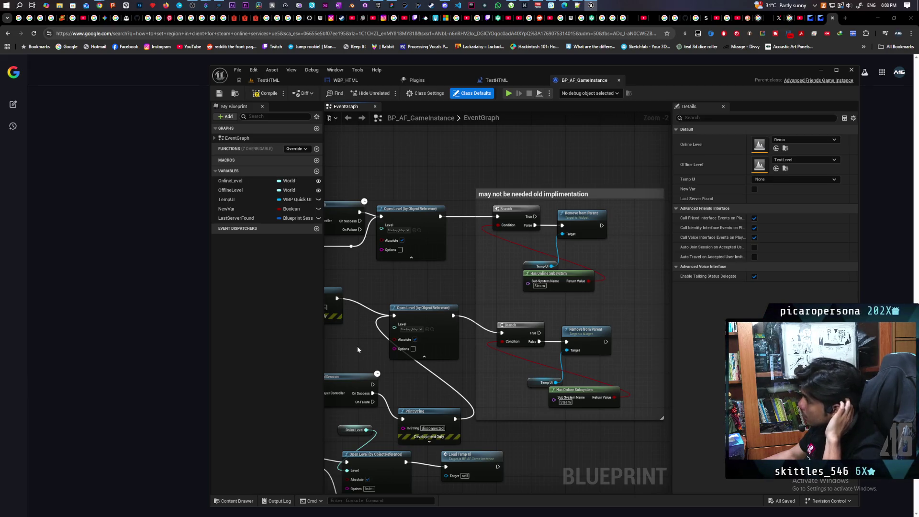
{"action": "scroll", "coordinate": [357, 349], "scroll_direction": "down", "scroll_amount": 2}
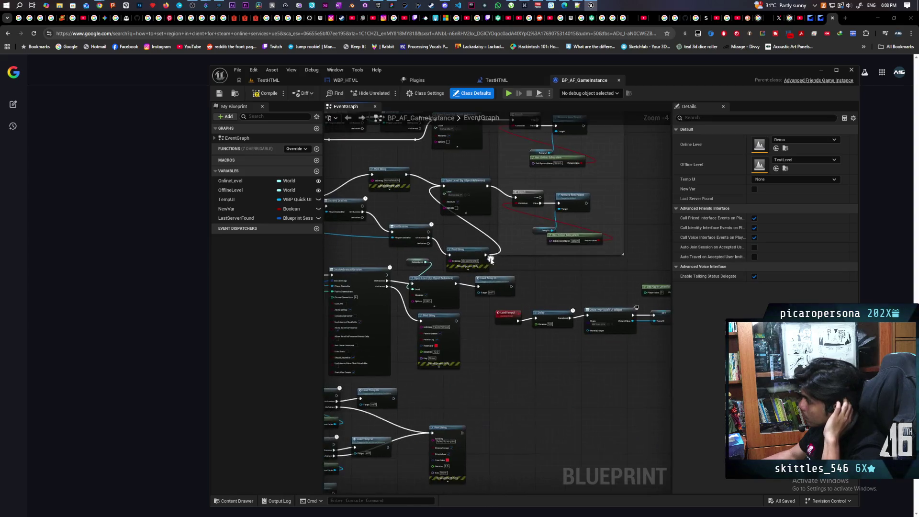
{"action": "mouse_move", "coordinate": [488, 324]}
{"action": "left_mouse_down"}
{"action": "mouse_move", "coordinate": [569, 227]}
{"action": "mouse_move", "coordinate": [541, 221]}
{"action": "mouse_move", "coordinate": [470, 287]}
{"action": "left_mouse_up"}
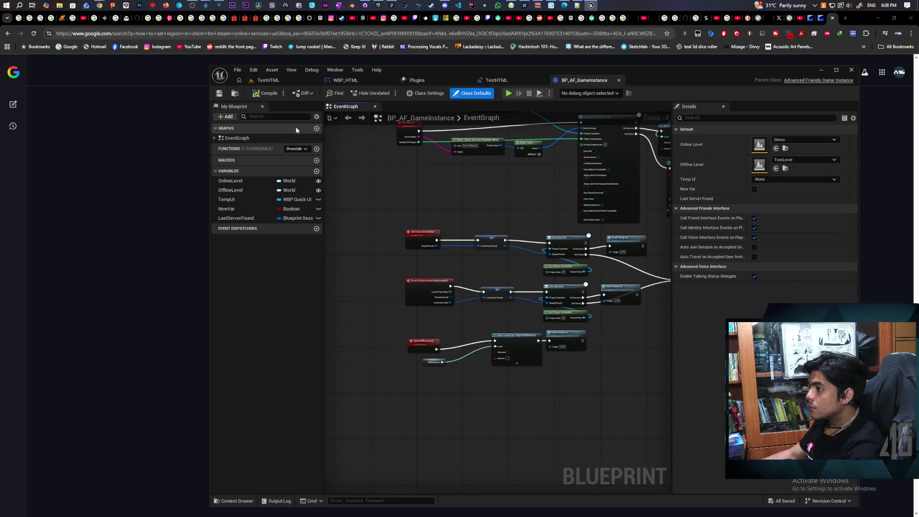
Browse to the Ohh_Bee assets and open the WBP_Startup widget blueprint.
{"action": "left_click", "coordinate": [235, 93]}
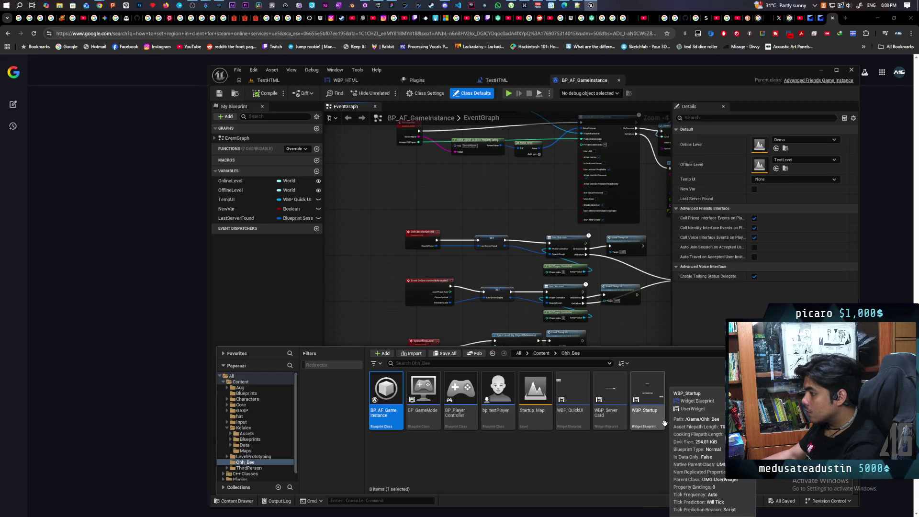
{"action": "left_click", "coordinate": [610, 400]}
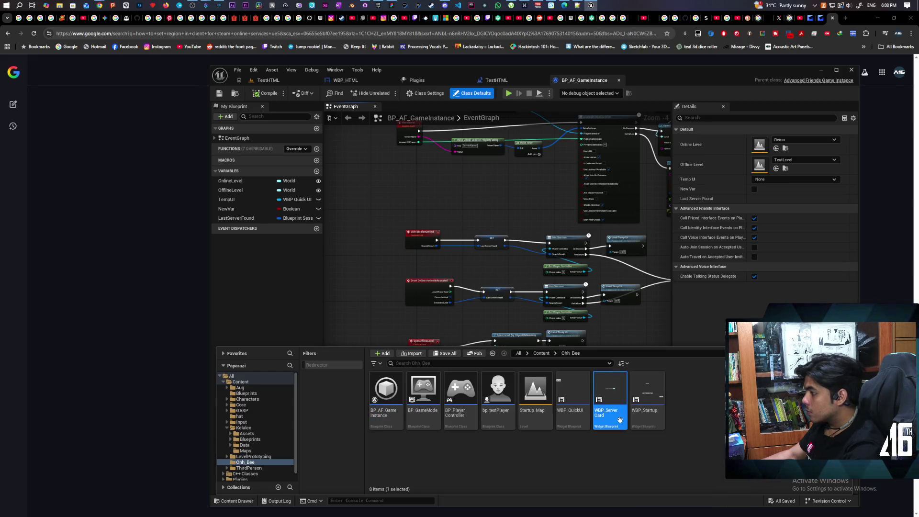
{"action": "double_click", "coordinate": [644, 418]}
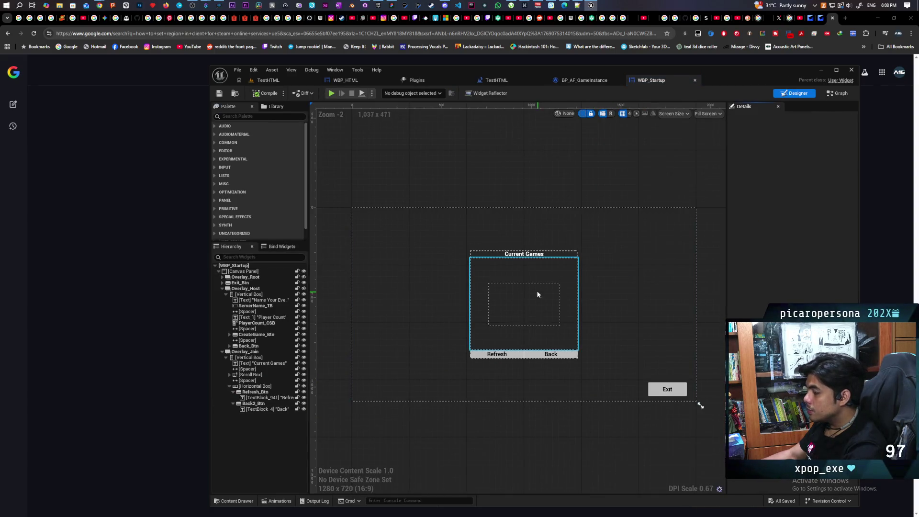